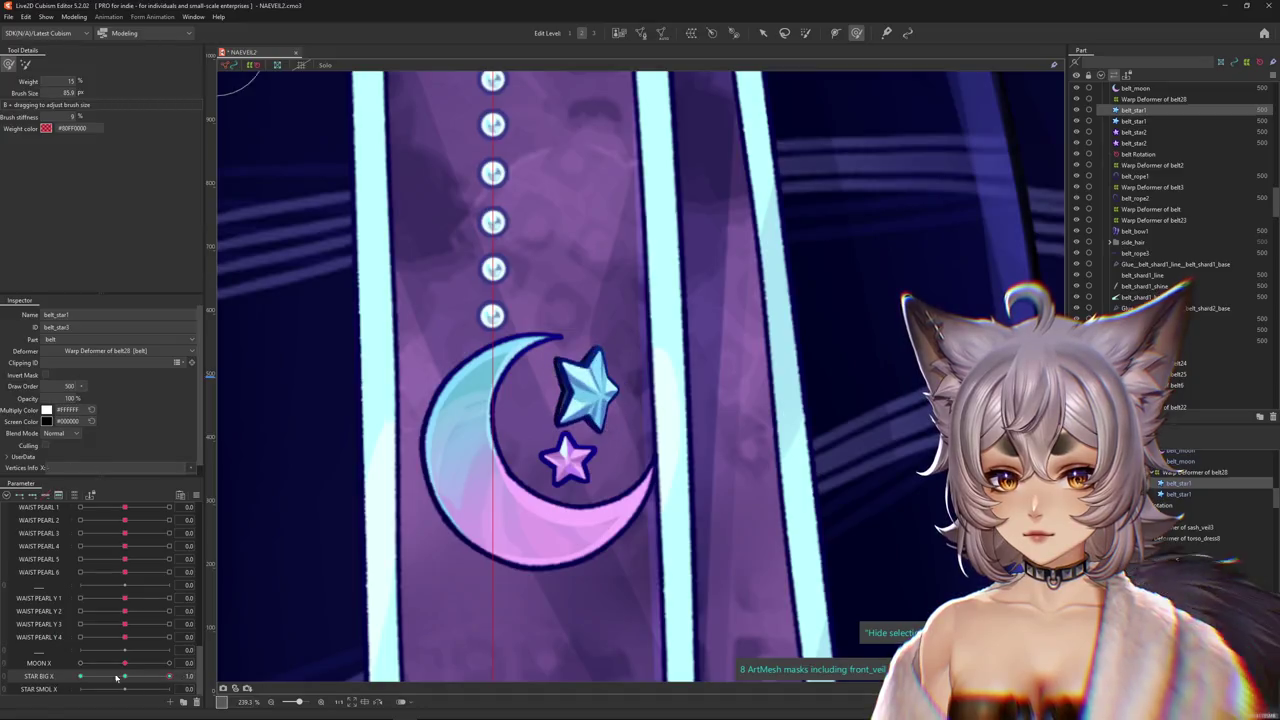
Select the blue star's warp deformer (belt28) and switch to the deform brush.
{"action": "left_click", "coordinate": [1150, 99]}
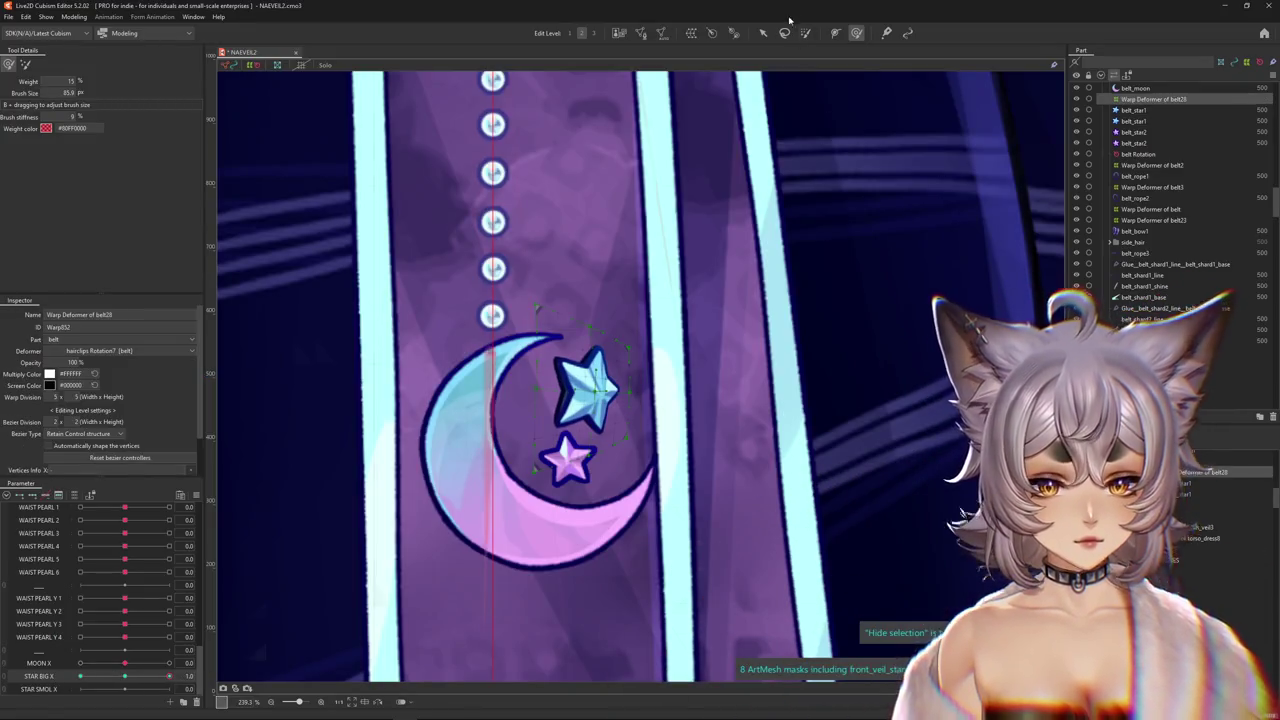
{"action": "key", "text": "v"}
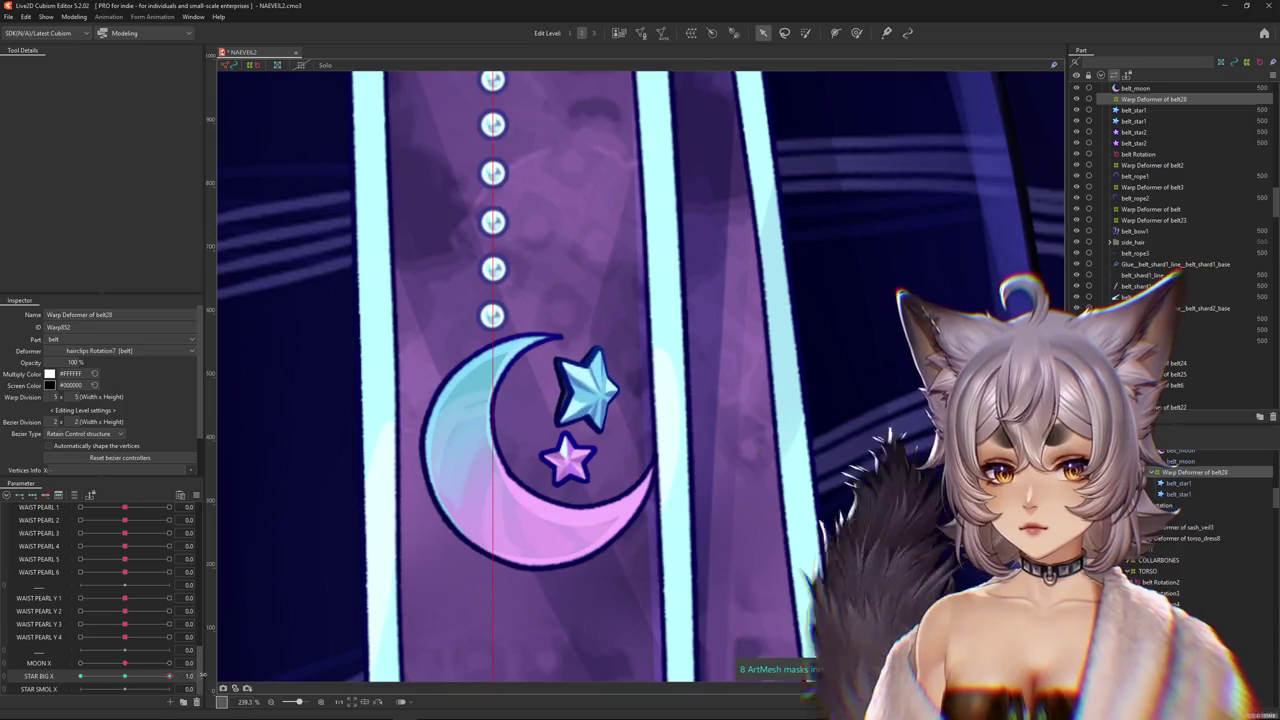
{"action": "left_click", "coordinate": [856, 33]}
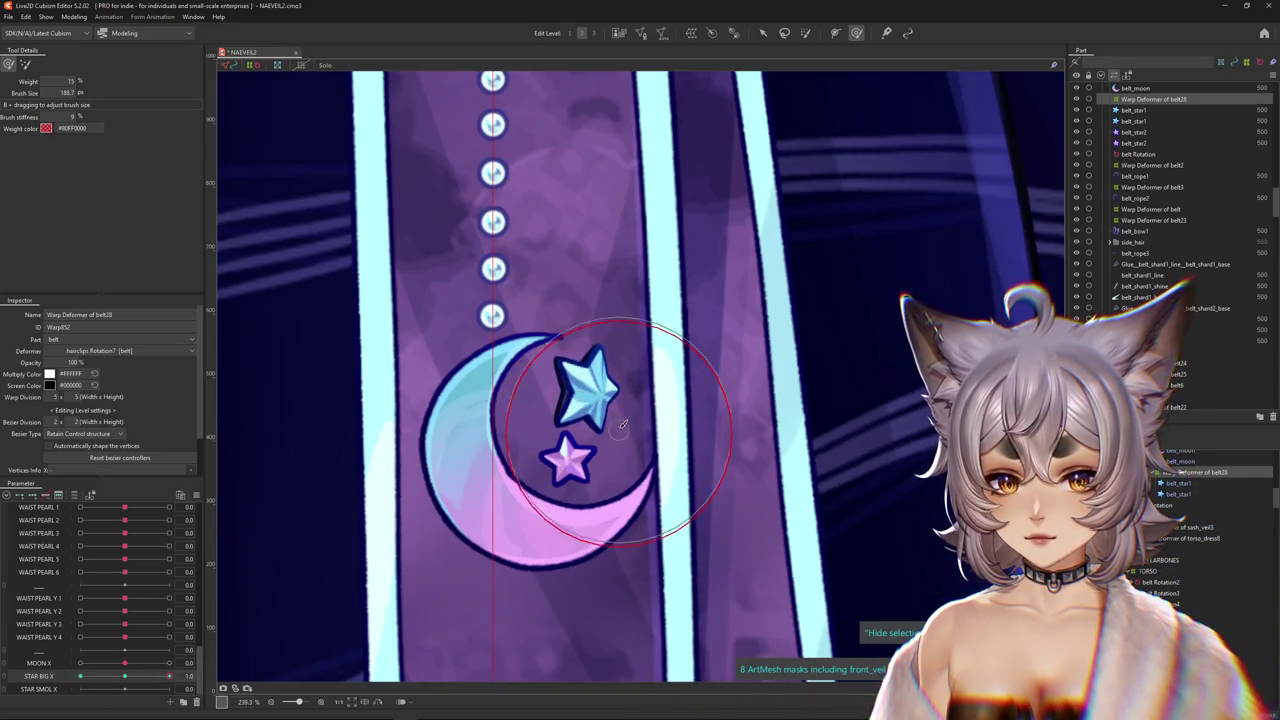
Sweep STAR BIG X through -1, 0 and 1, ending back at neutral.
{"action": "left_click_drag", "start_coordinate": [168, 676], "coordinate": [79, 676]}
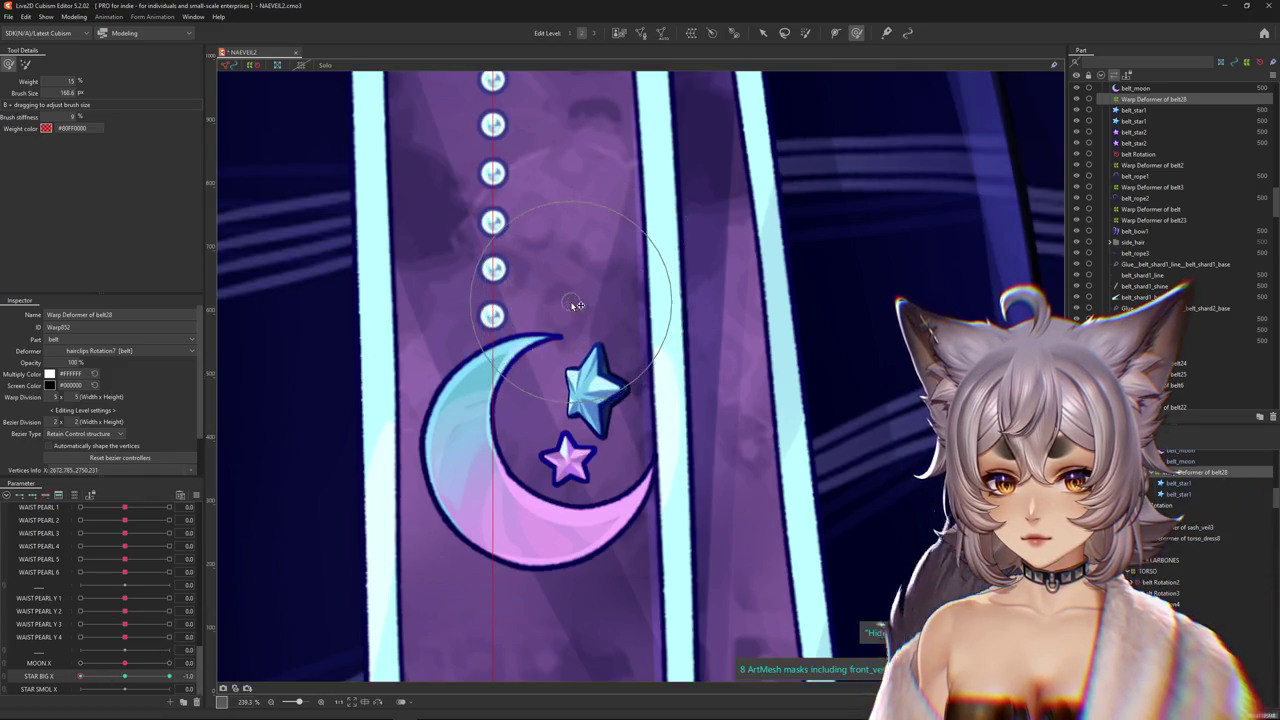
{"action": "left_click_drag", "start_coordinate": [80, 676], "coordinate": [169, 676]}
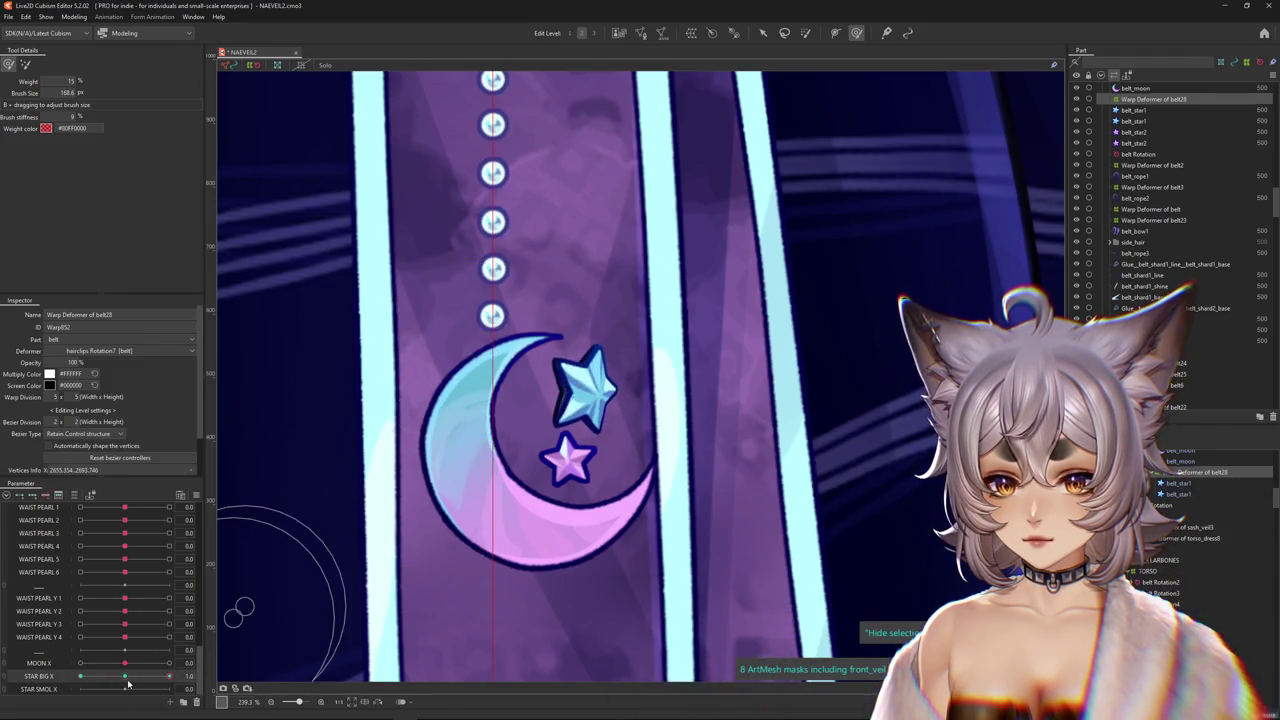
{"action": "left_click_drag", "start_coordinate": [80, 676], "coordinate": [169, 676]}
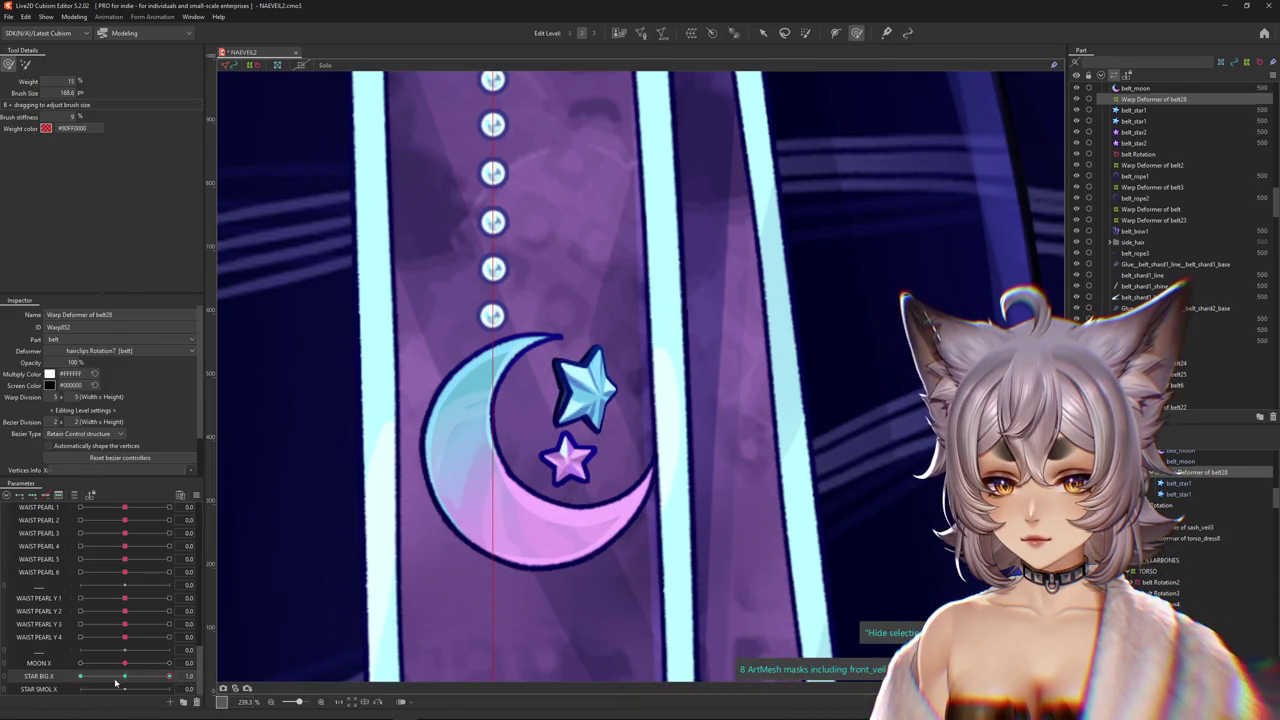
{"action": "left_click_drag", "start_coordinate": [169, 676], "coordinate": [124, 676]}
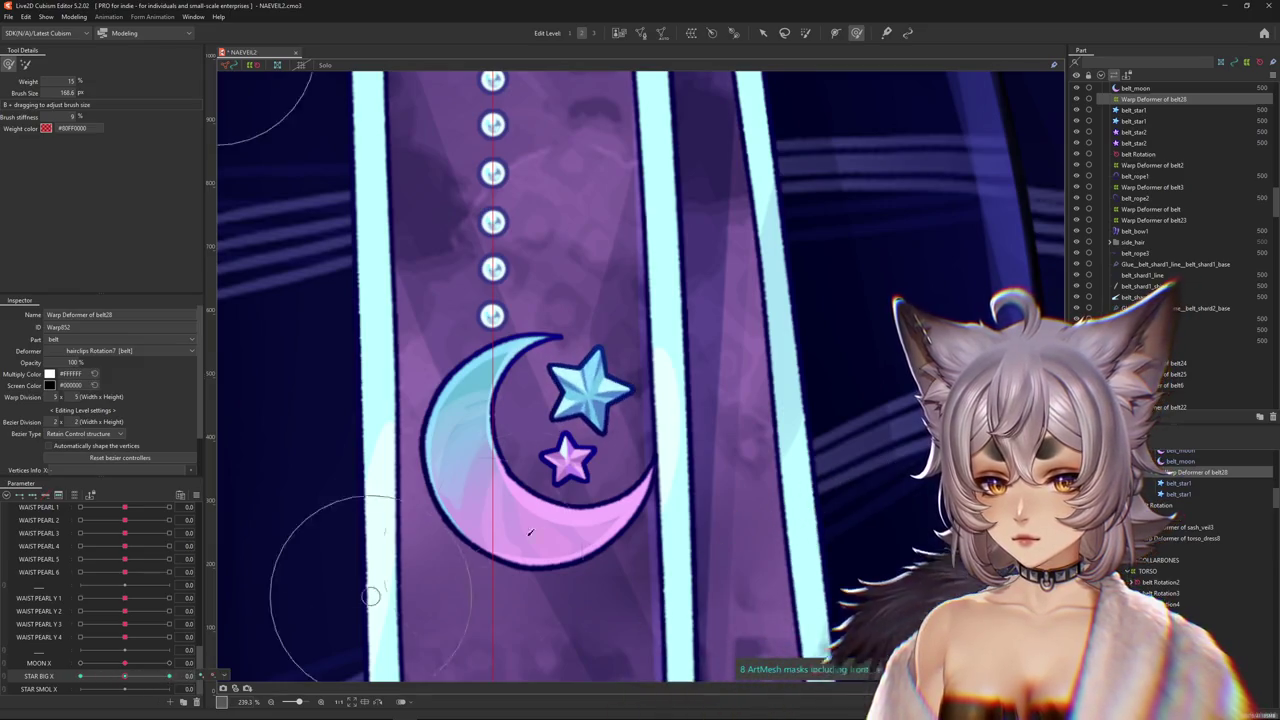
{"action": "scroll", "coordinate": [590, 430], "scroll_direction": "up", "scroll_amount": 3}
{"action": "right_click", "coordinate": [589, 432]}
Select belt_star2, fit a warp deformer box around the pink star, and set STAR SMOL X to 1.0.
{"action": "left_click", "coordinate": [636, 450]}
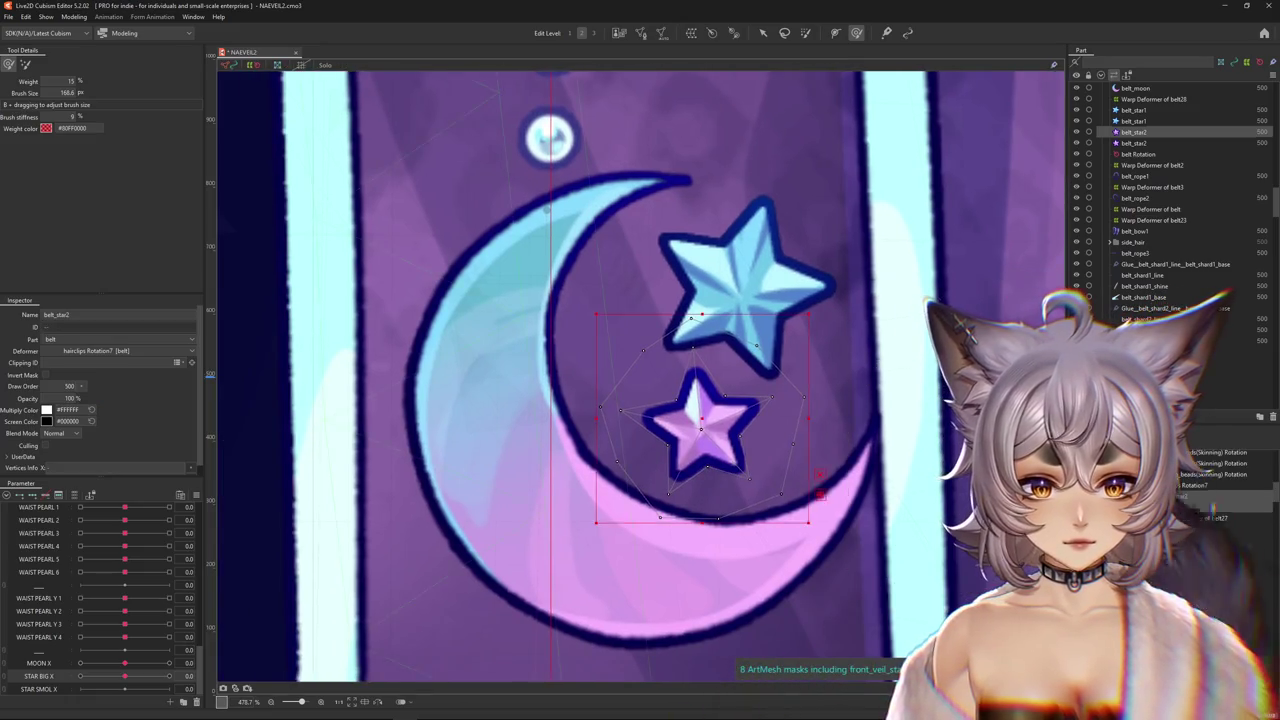
{"action": "left_click", "coordinate": [1135, 143], "text": "ctrl"}
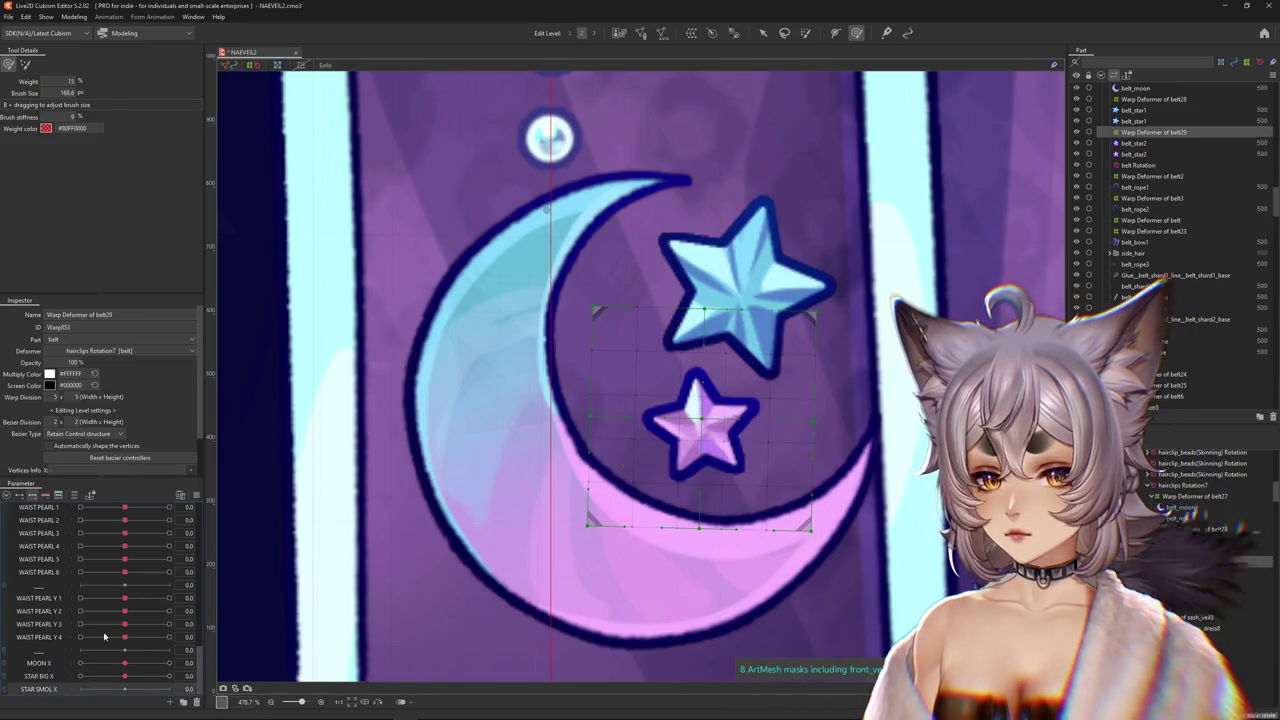
{"action": "key", "text": "v"}
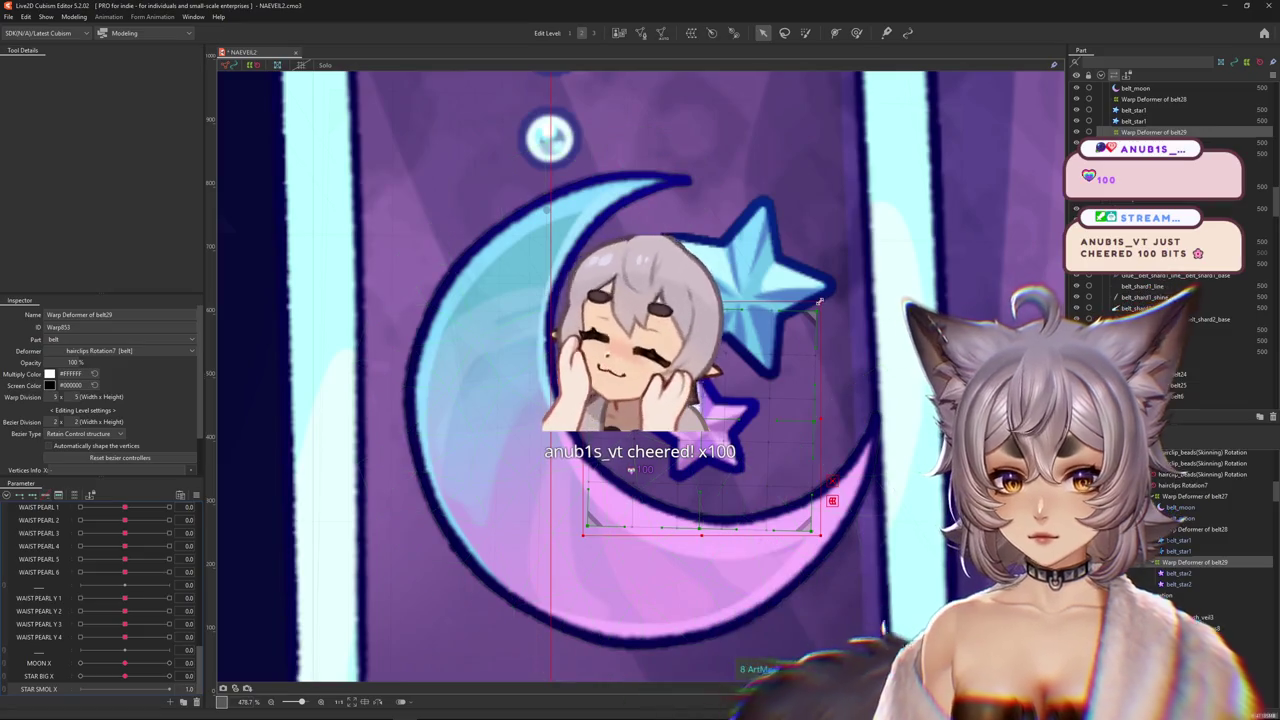
{"action": "left_click_drag", "start_coordinate": [827, 301], "coordinate": [780, 328]}
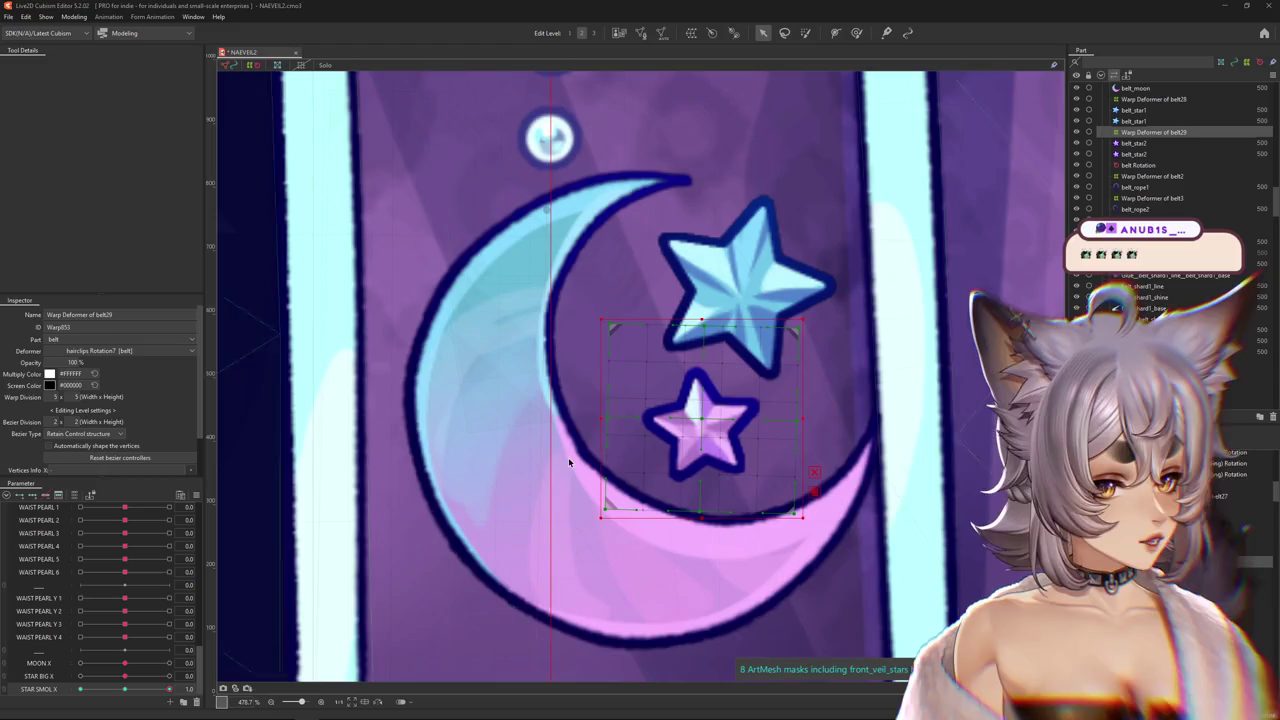
{"action": "left_click_drag", "start_coordinate": [124, 690], "coordinate": [169, 690]}
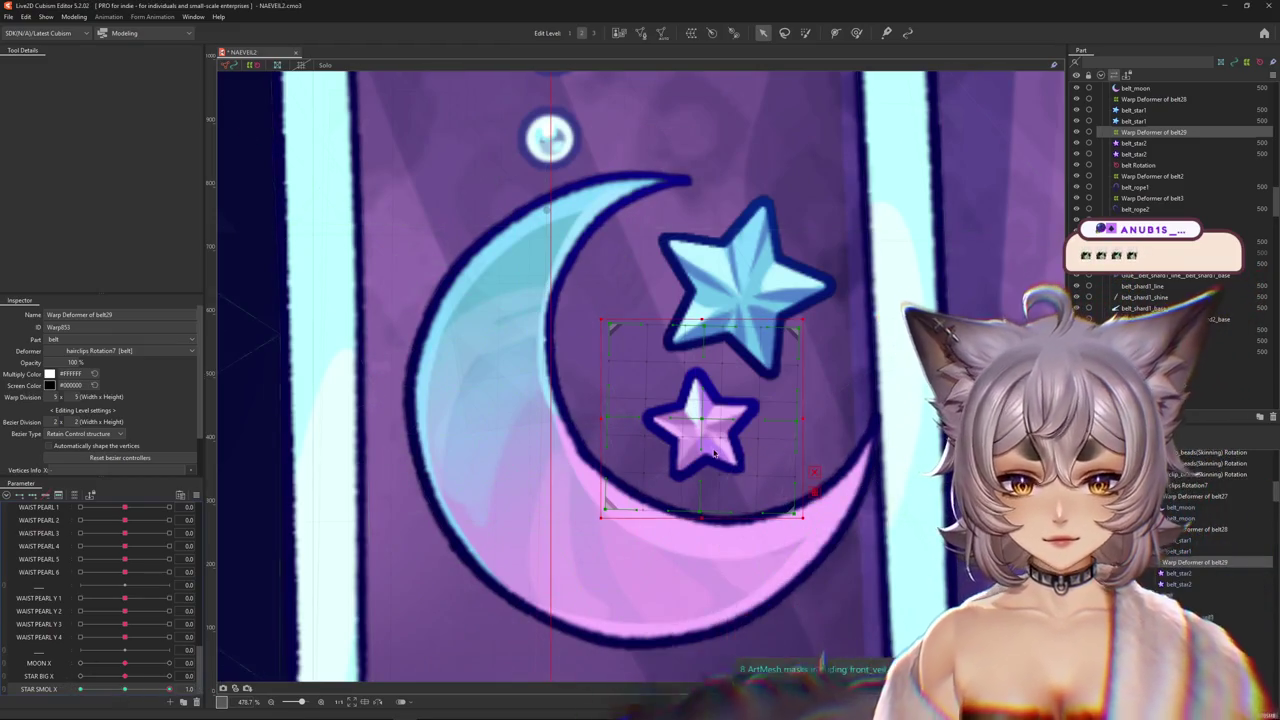
Apply a Perspective temporary deform to the pink star's warp grid, pulling two corners down.
{"action": "key", "text": "t"}
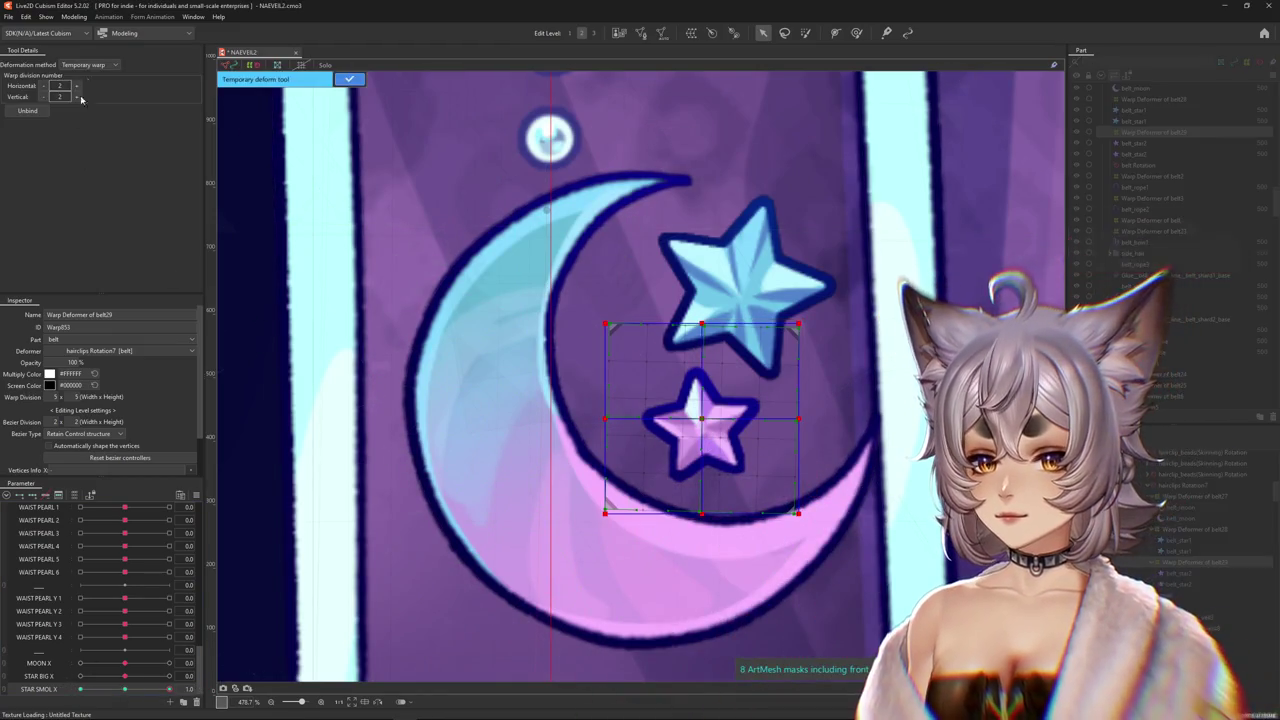
{"action": "left_click", "coordinate": [87, 106]}
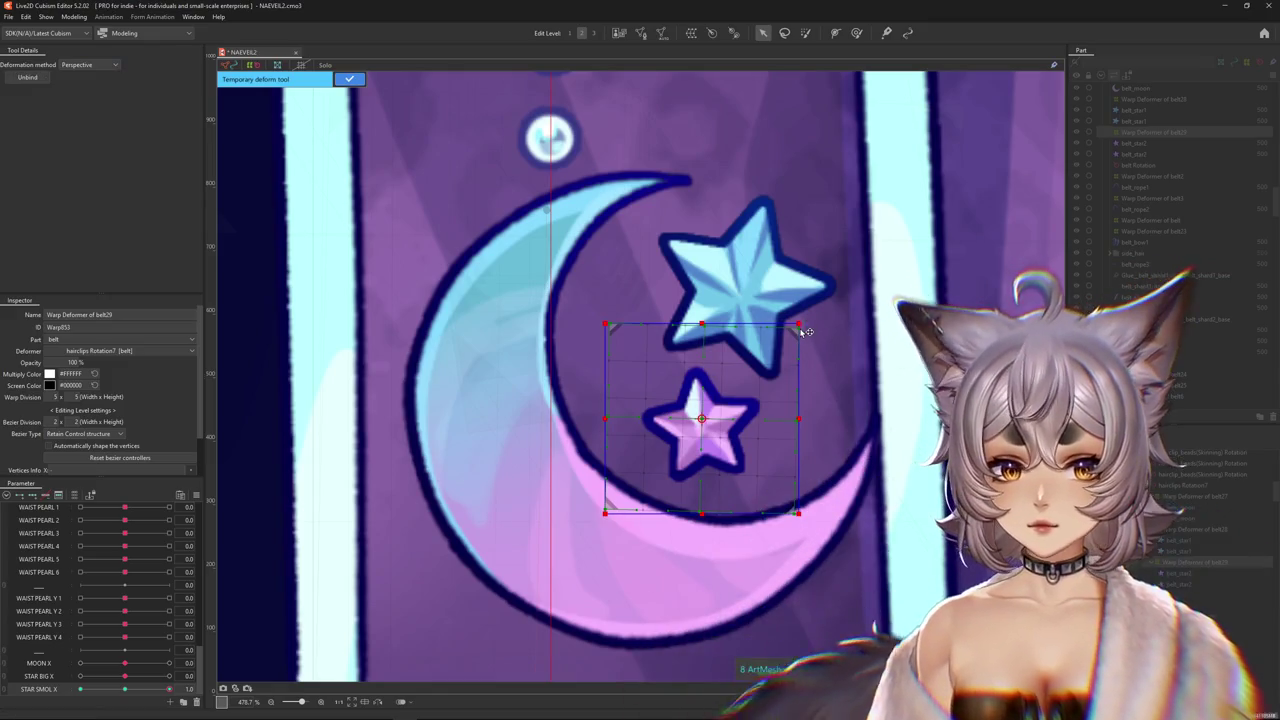
{"action": "left_click_drag", "start_coordinate": [798, 323], "coordinate": [803, 350]}
{"action": "left_click_drag", "start_coordinate": [607, 529], "coordinate": [610, 551]}
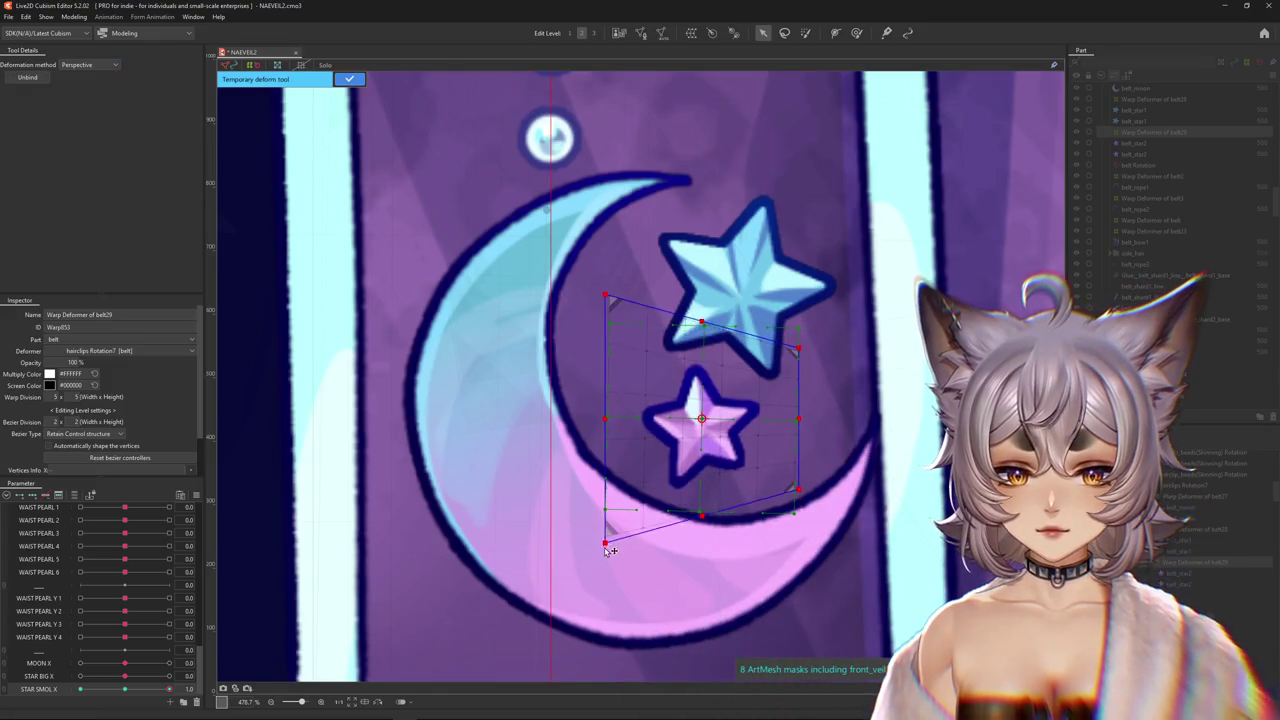
{"action": "left_click", "coordinate": [349, 79]}
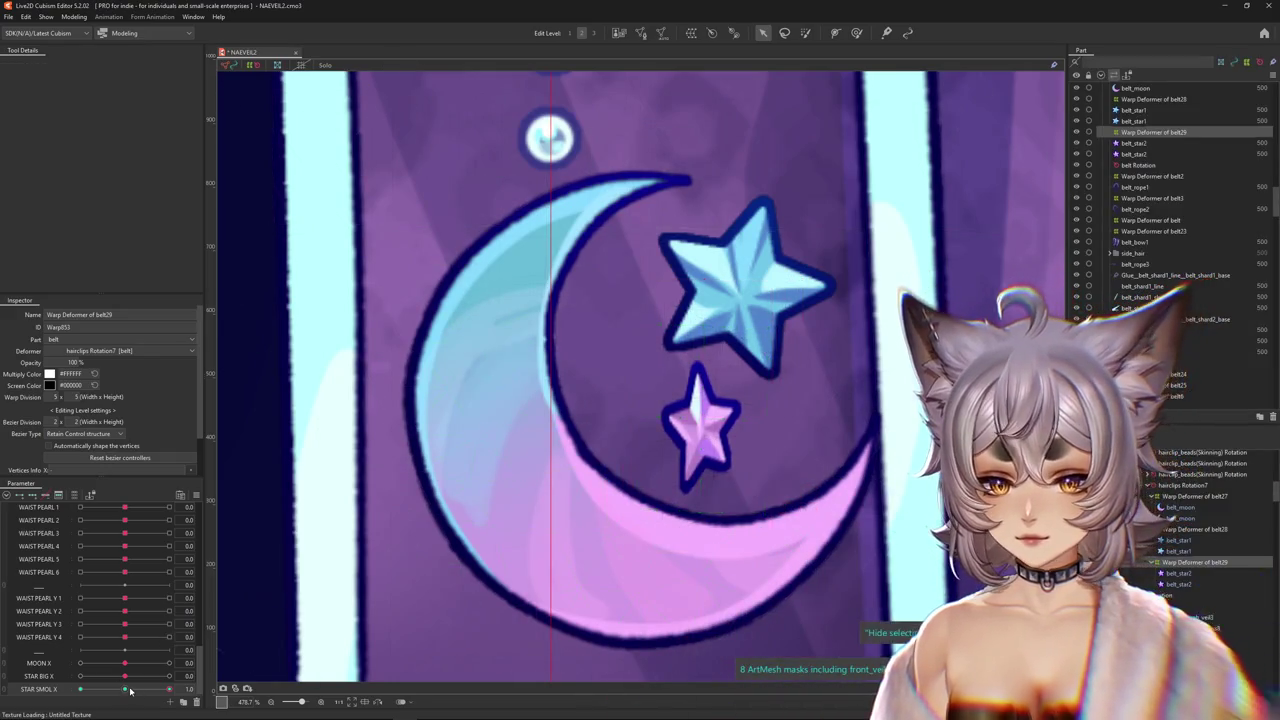
Box-select the warp grid's right-side points and squeeze them vertically.
{"action": "key", "text": "b"}
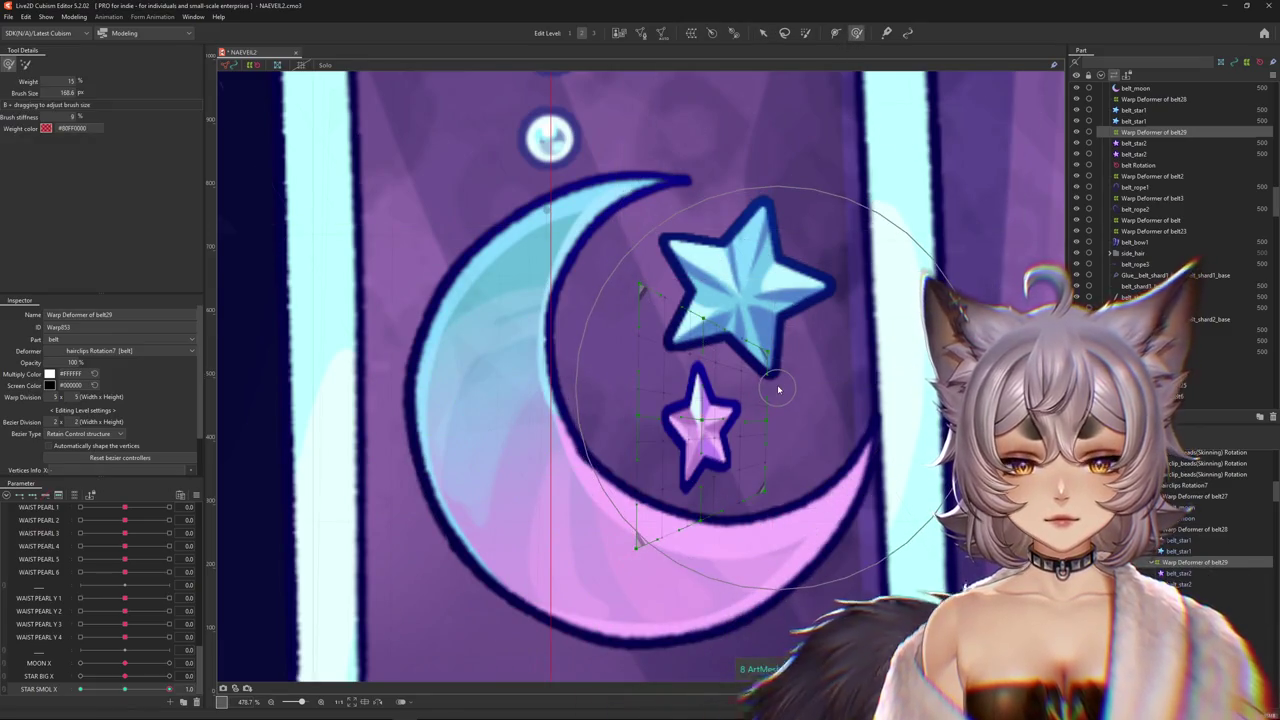
{"action": "key", "text": "ctrl+z"}
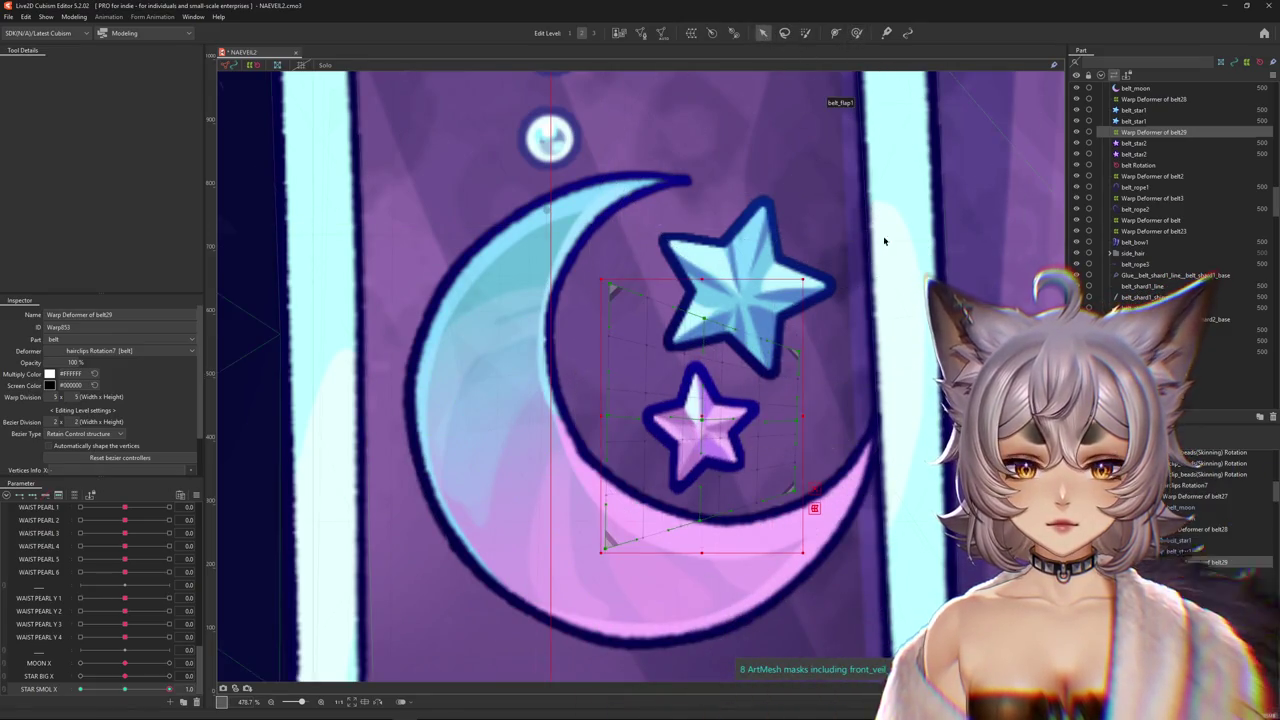
{"action": "left_click_drag", "start_coordinate": [888, 182], "coordinate": [719, 680]}
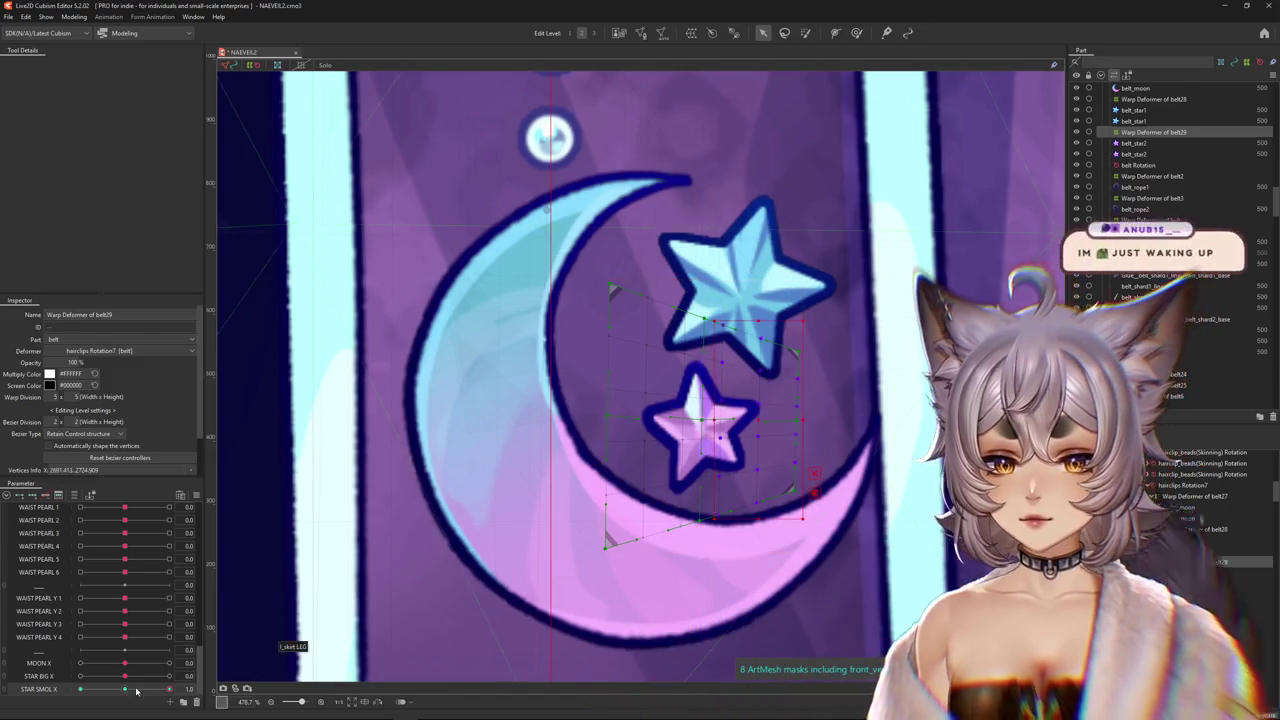
{"action": "mouse_move", "coordinate": [801, 552]}
{"action": "left_mouse_down"}
{"action": "mouse_move", "coordinate": [812, 421]}
{"action": "mouse_move", "coordinate": [776, 421]}
{"action": "left_mouse_up"}
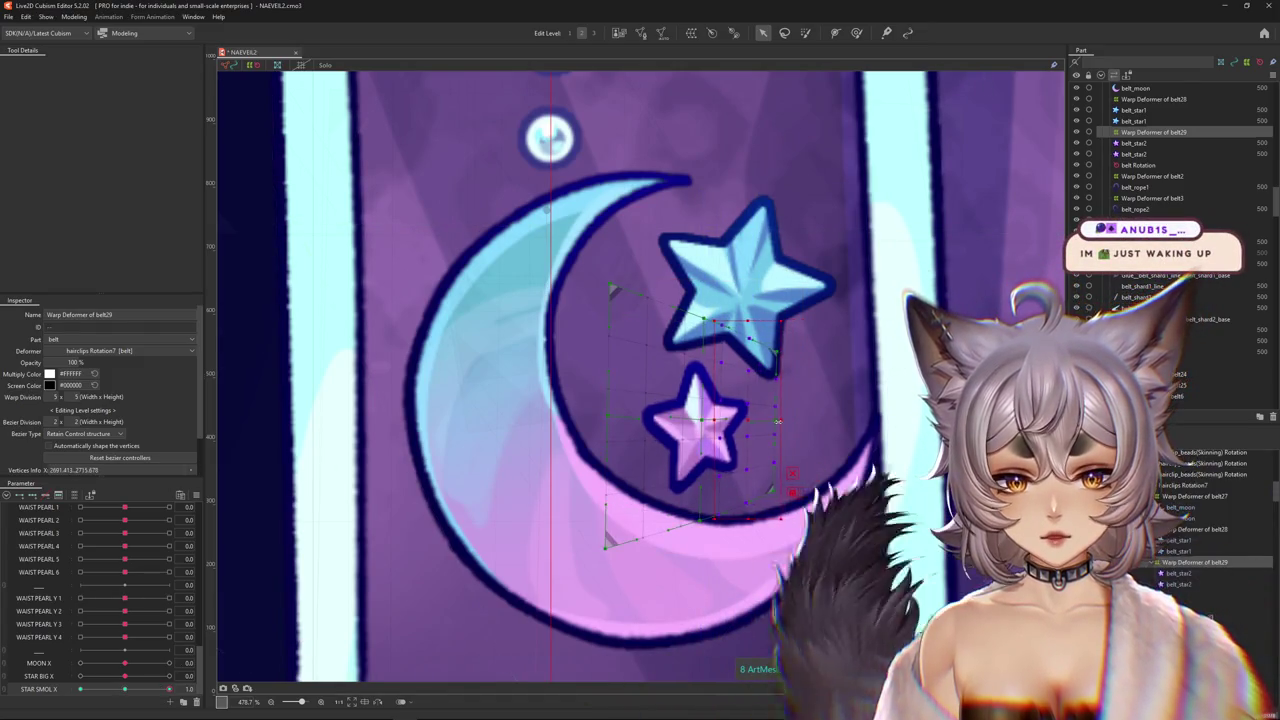
Preview STAR SMOL X below 1.0 and back to 1.0, resizing the deform brush over the stars.
{"action": "left_click", "coordinate": [857, 32]}
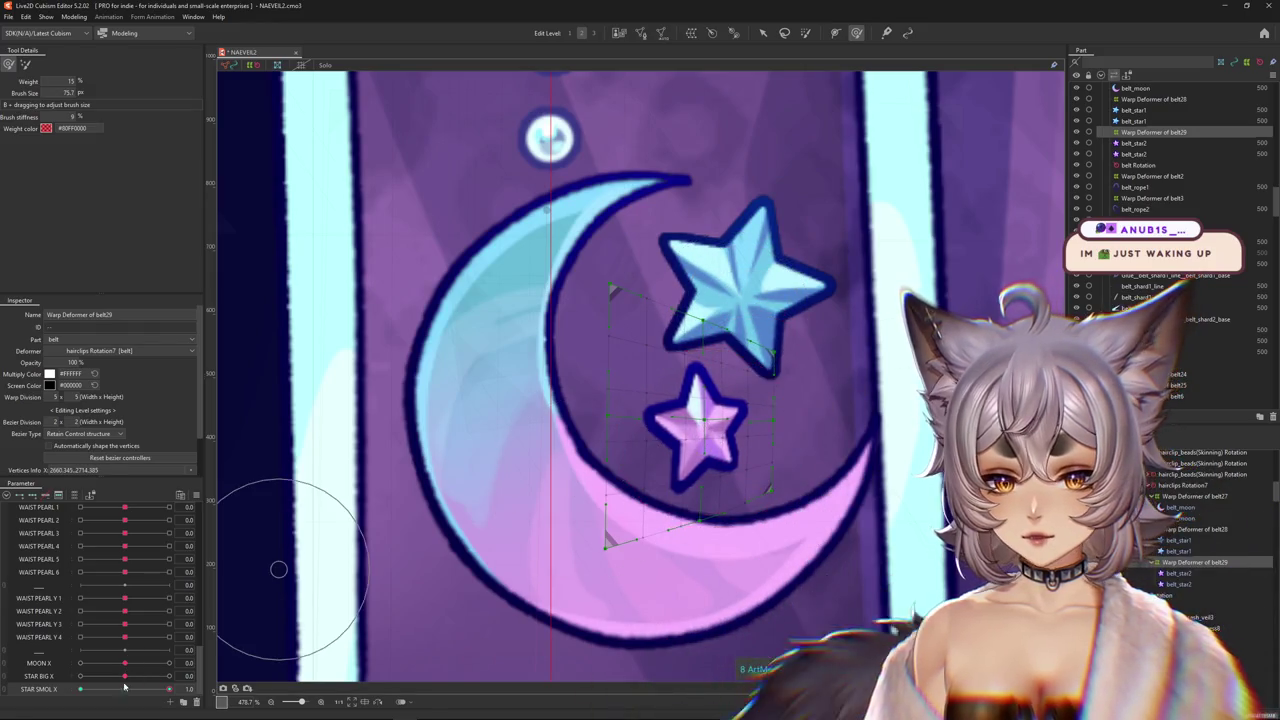
{"action": "left_click", "coordinate": [160, 689]}
{"action": "left_click_drag", "start_coordinate": [160, 689], "coordinate": [175, 688]}
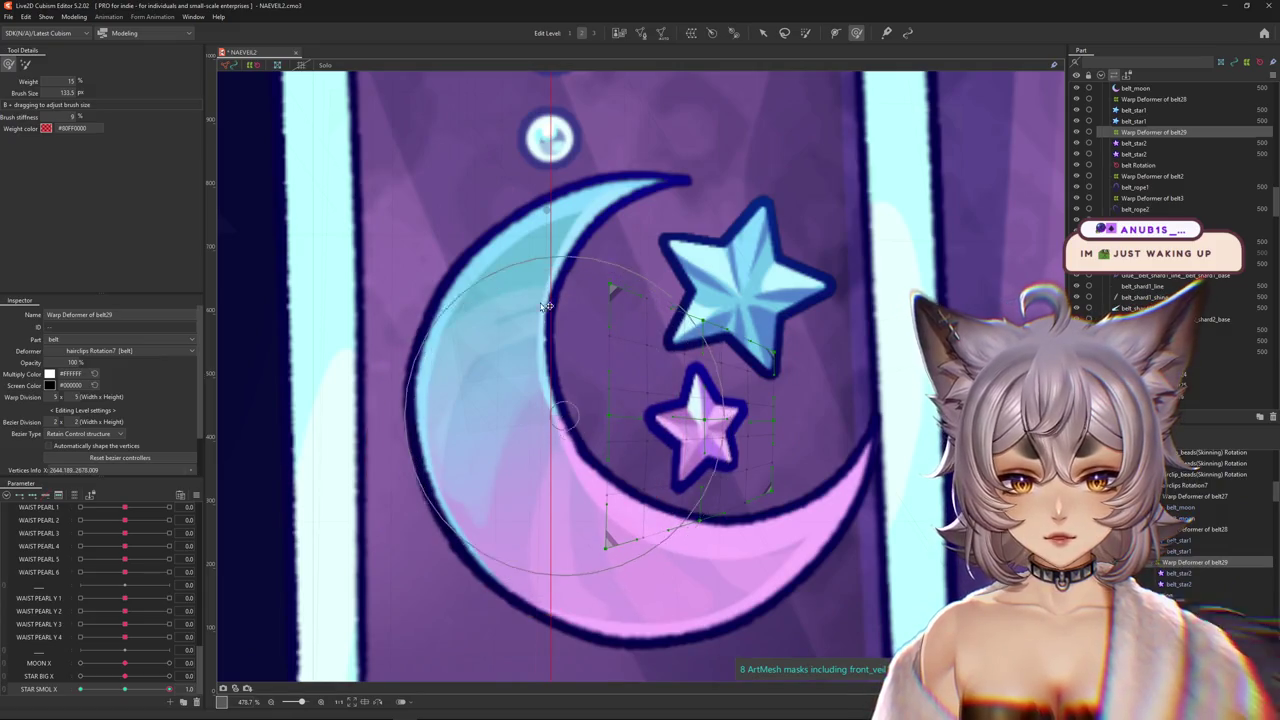
{"action": "mouse_move", "coordinate": [546, 306]}
{"action": "left_mouse_down"}
{"action": "mouse_move", "coordinate": [867, 502]}
{"action": "mouse_move", "coordinate": [770, 557]}
{"action": "left_mouse_up"}
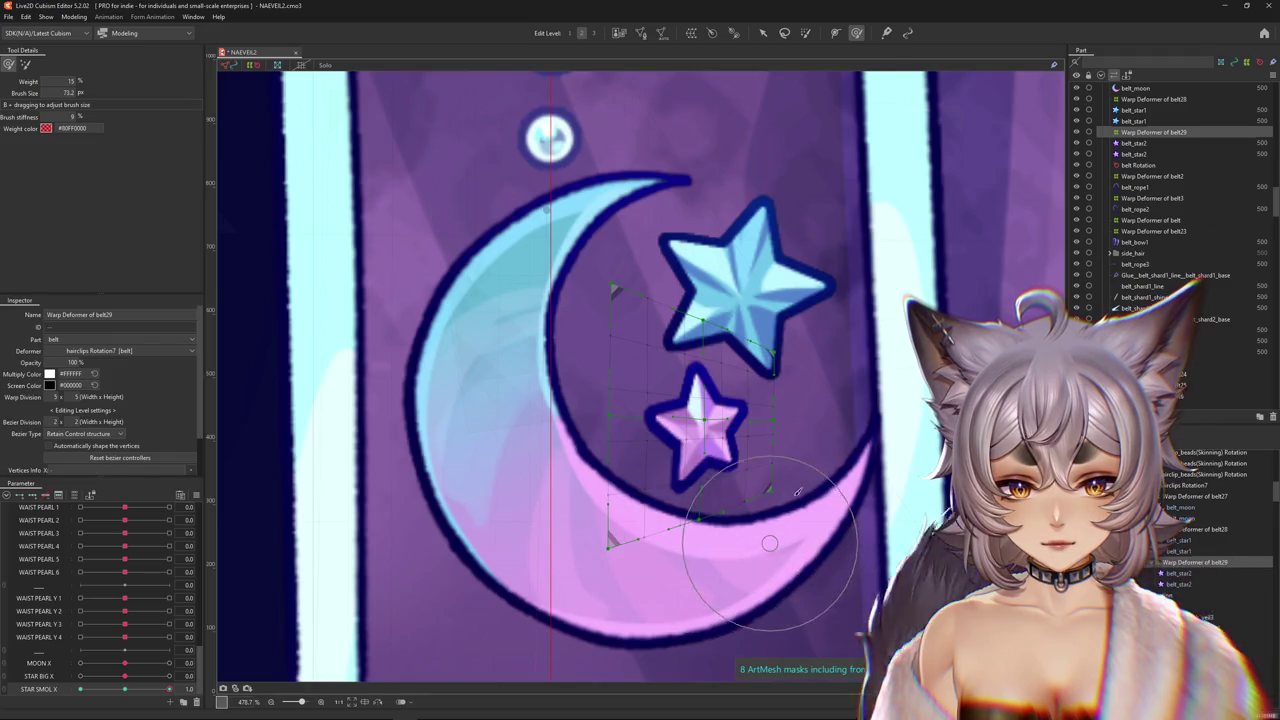
{"action": "left_click_drag", "start_coordinate": [830, 470], "coordinate": [768, 297]}
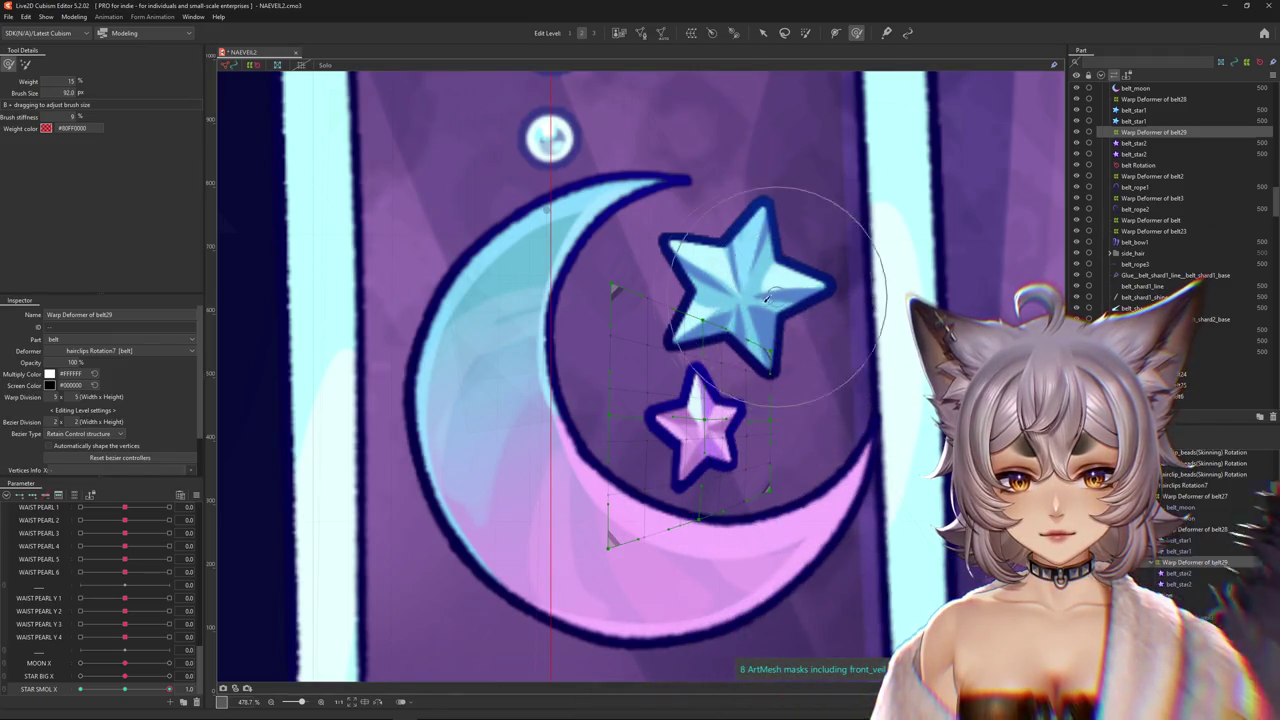
{"action": "left_click_drag", "start_coordinate": [680, 336], "coordinate": [702, 338]}
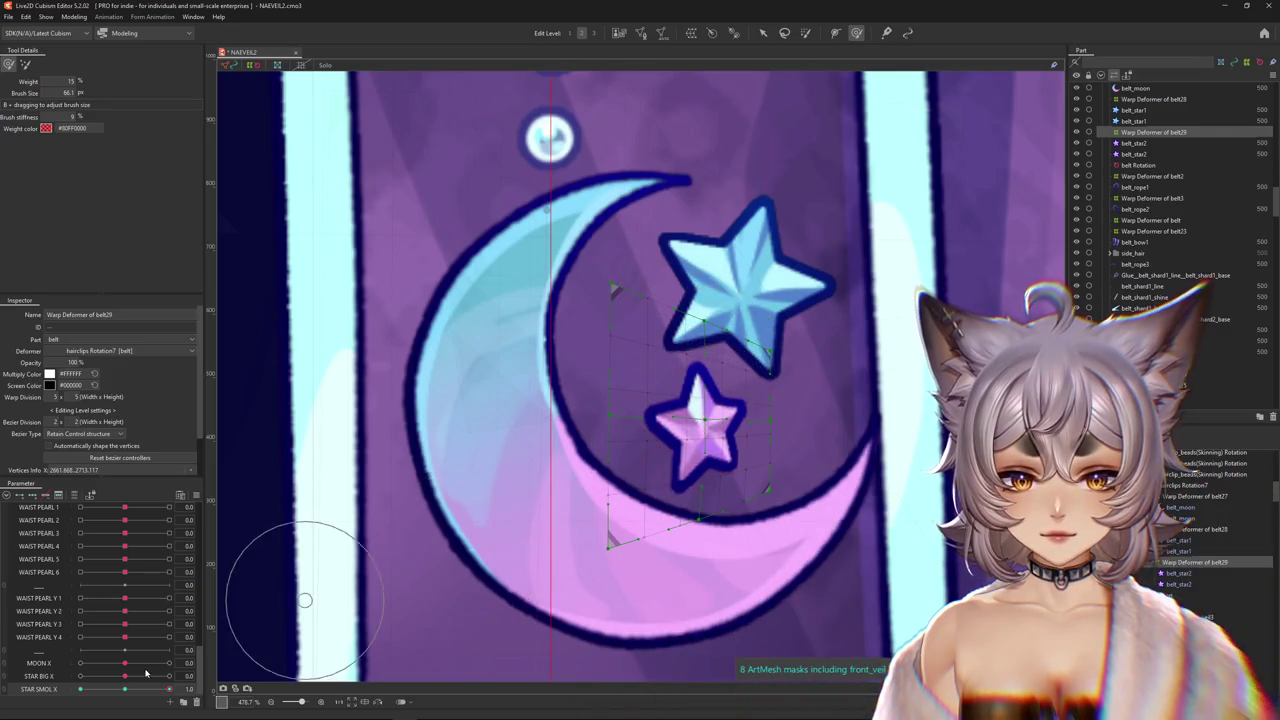
{"action": "mouse_move", "coordinate": [600, 465]}
{"action": "left_mouse_down"}
{"action": "mouse_move", "coordinate": [590, 421]}
{"action": "mouse_move", "coordinate": [636, 451]}
{"action": "left_mouse_up"}
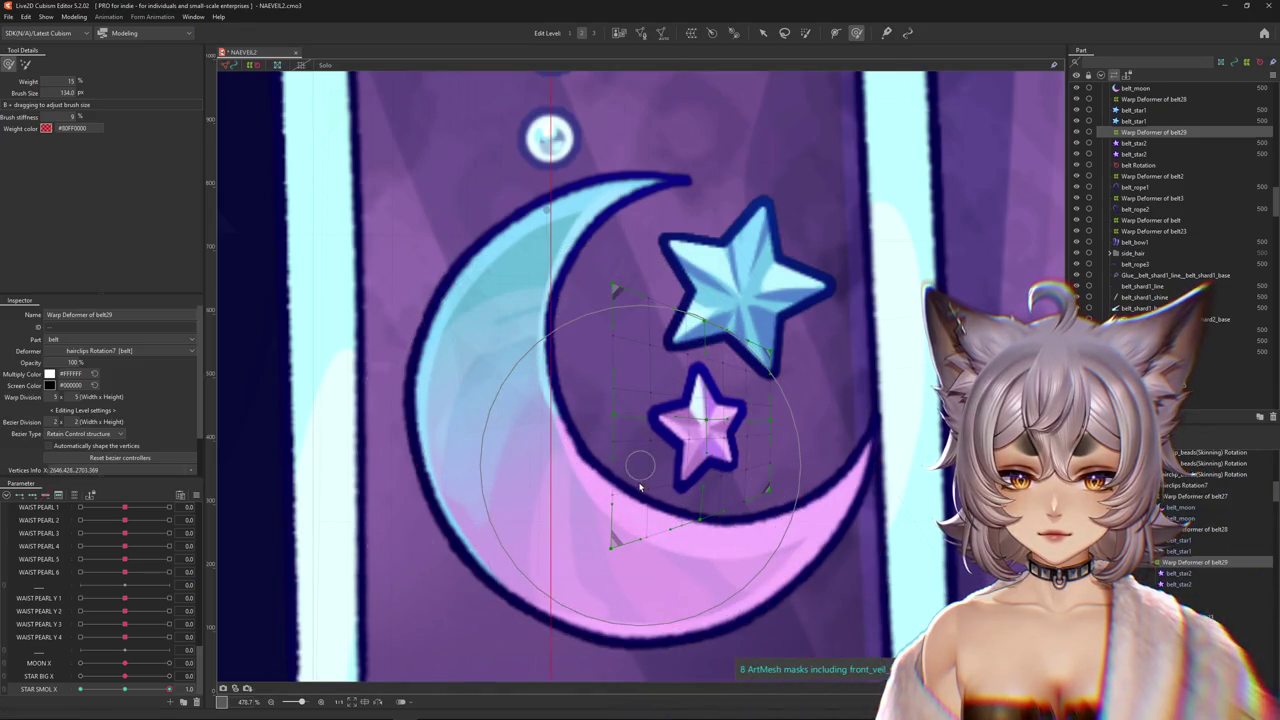
{"action": "scroll", "coordinate": [640, 487], "scroll_direction": "down", "scroll_amount": 10}
Preview the pink star at STAR SMOL X -1.0 and test the moon's tilt across MOON X.
{"action": "left_click", "coordinate": [82, 689]}
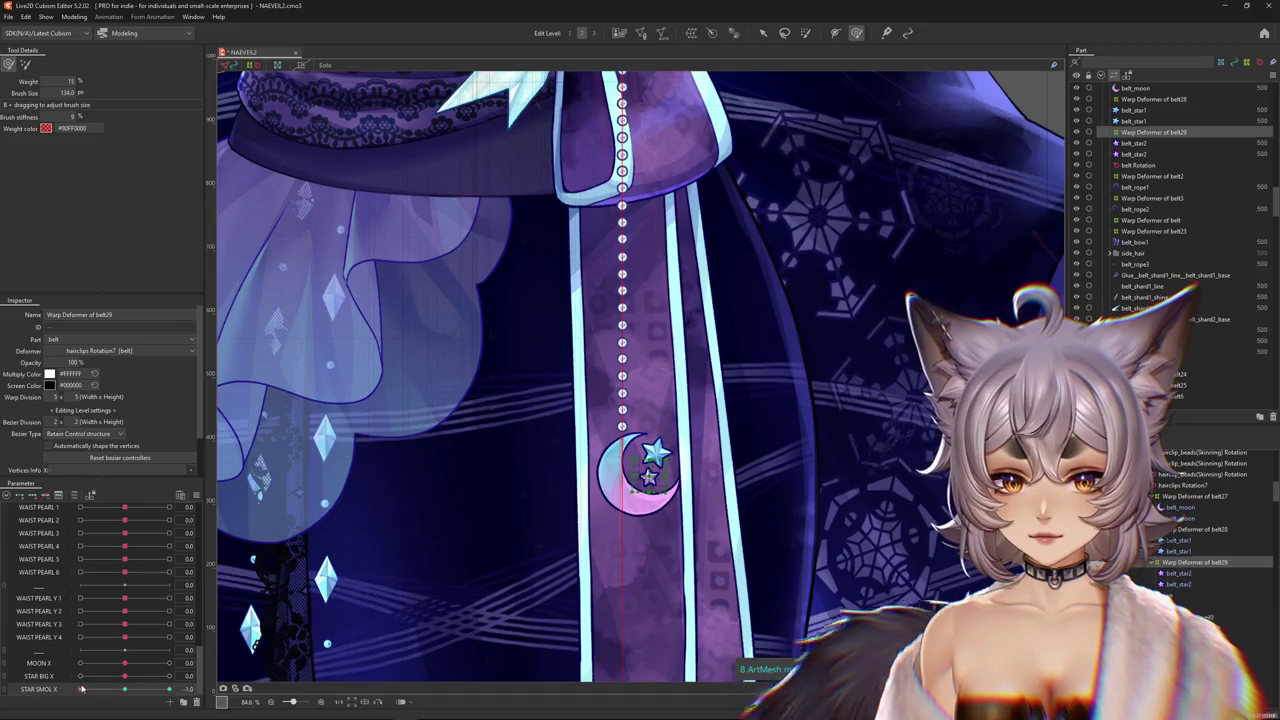
{"action": "scroll", "coordinate": [640, 480], "scroll_direction": "up", "scroll_amount": 6}
{"action": "mouse_move", "coordinate": [124, 663]}
{"action": "left_mouse_down"}
{"action": "mouse_move", "coordinate": [194, 676]}
{"action": "mouse_move", "coordinate": [169, 689]}
{"action": "left_mouse_up"}
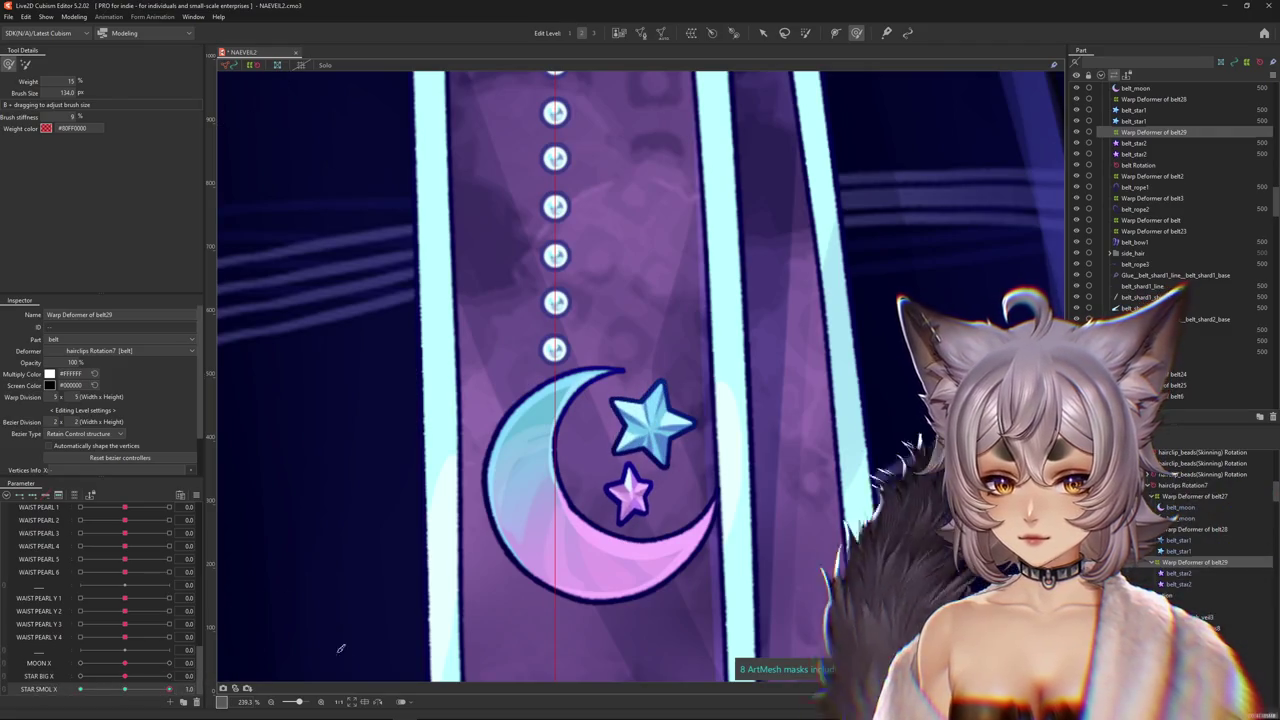
{"action": "scroll", "coordinate": [672, 528], "scroll_direction": "up", "scroll_amount": 2}
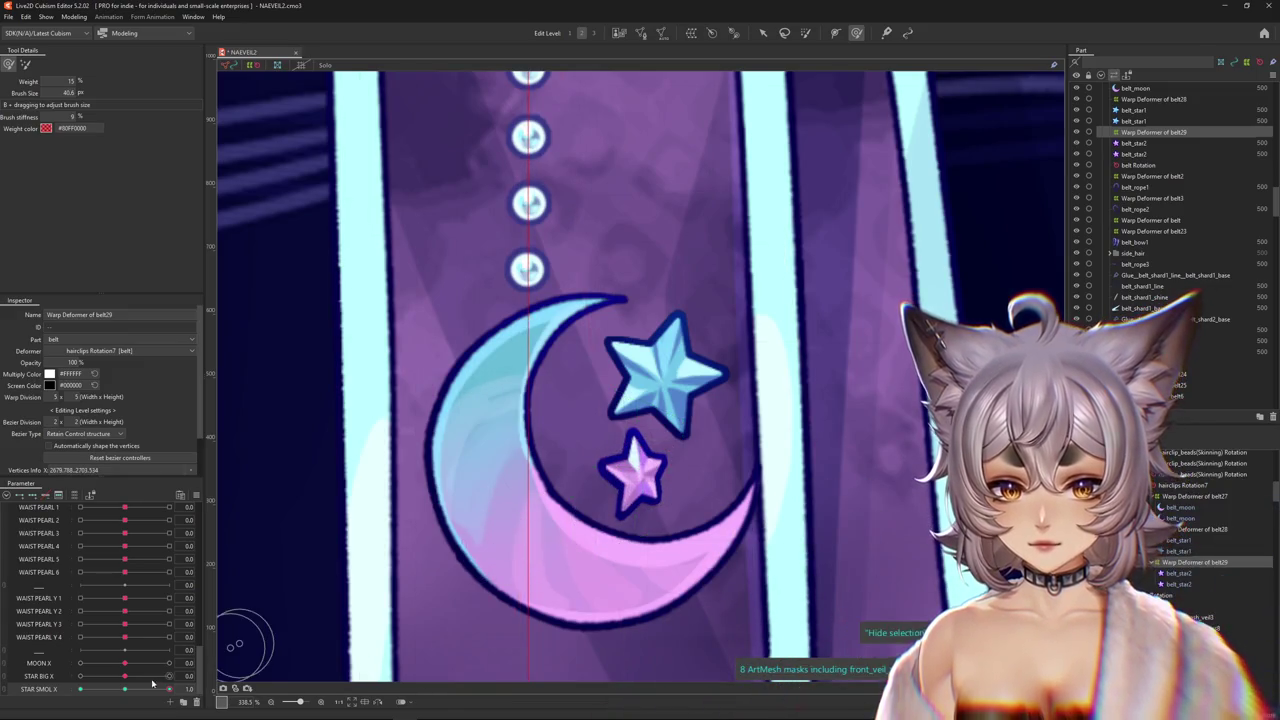
{"action": "left_click_drag", "start_coordinate": [706, 436], "coordinate": [712, 505]}
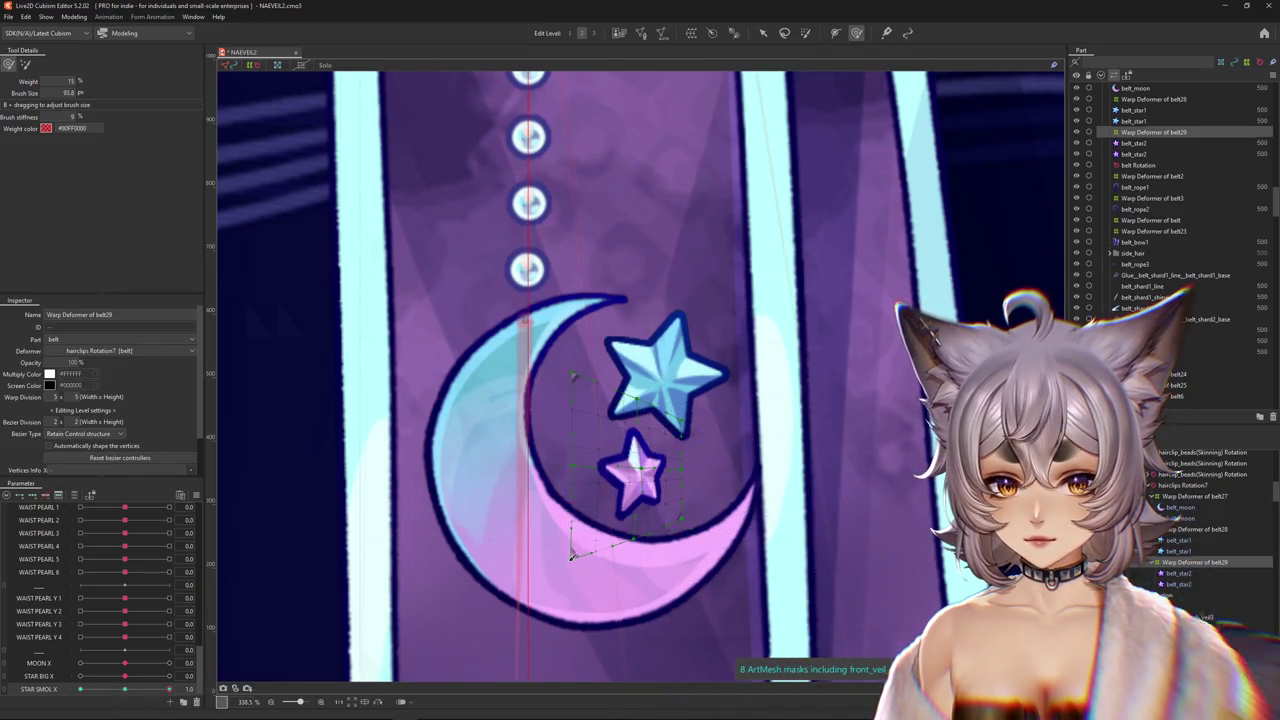
{"action": "left_click_drag", "start_coordinate": [657, 380], "coordinate": [700, 430]}
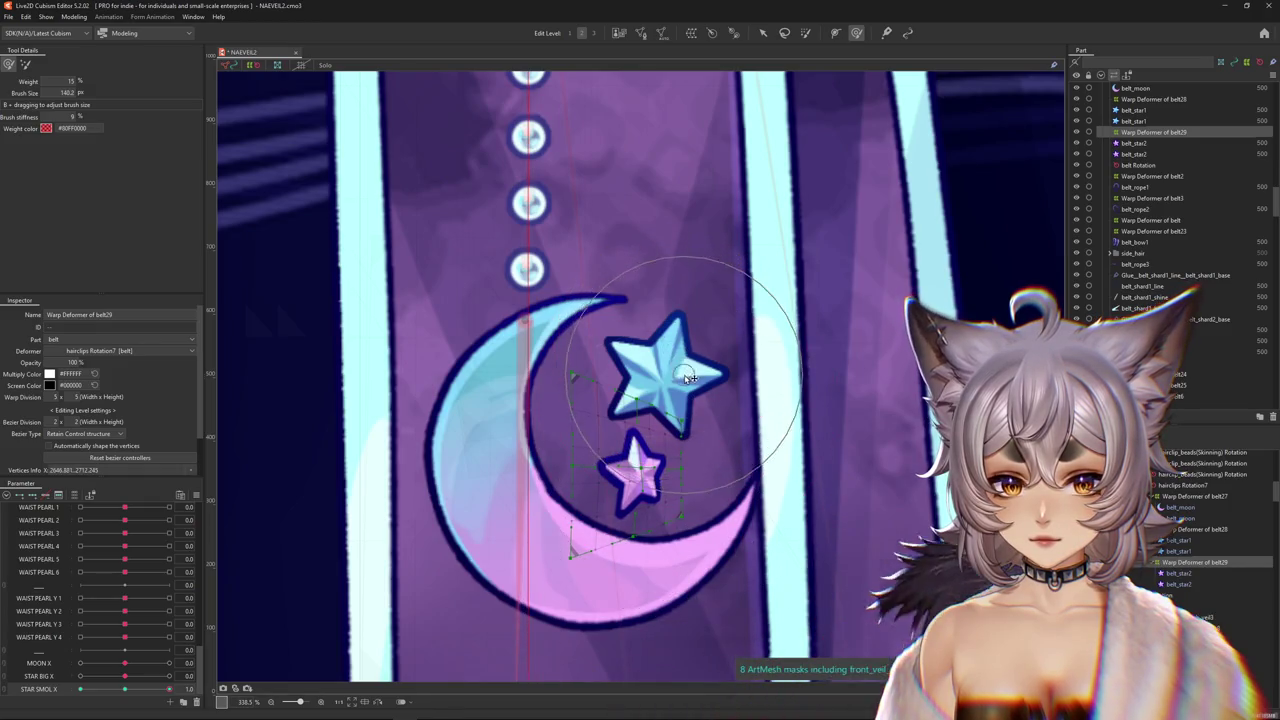
Reset STAR SMOL X to 0.0, fit the brush around the small star, then push STAR SMOL X to -1.0.
{"action": "left_click", "coordinate": [146, 690]}
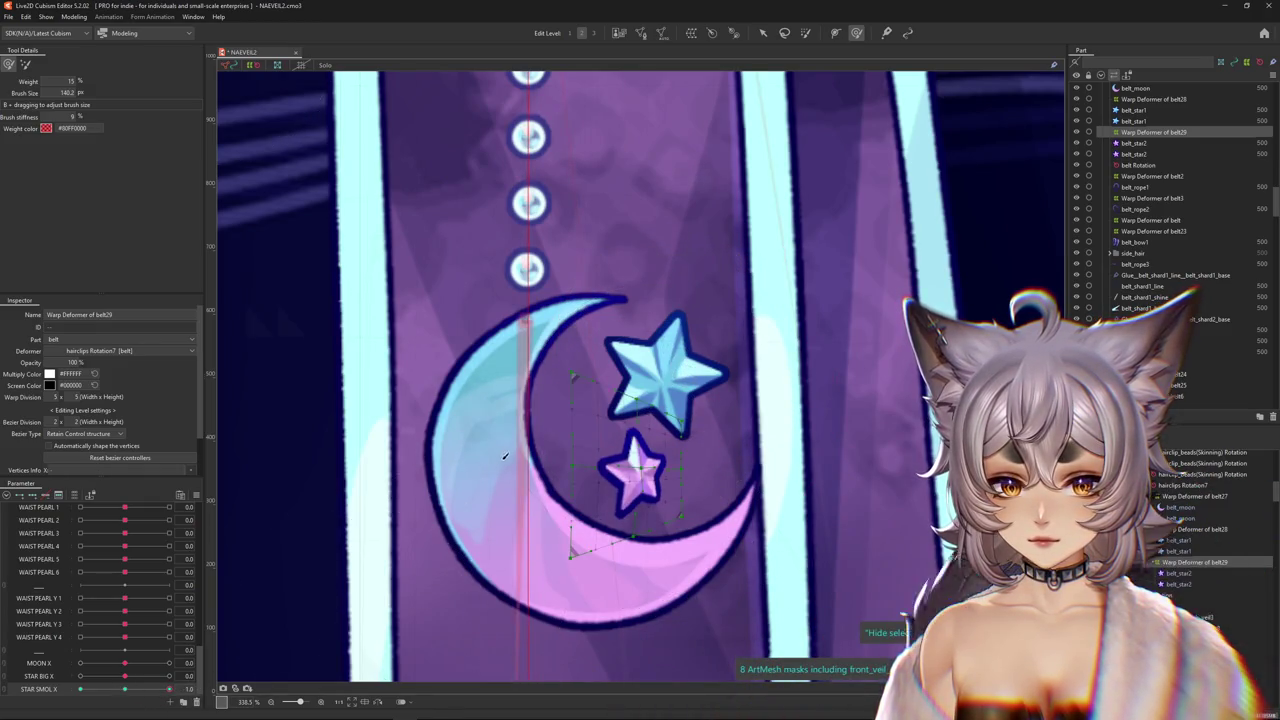
{"action": "left_click_drag", "start_coordinate": [518, 550], "coordinate": [540, 556]}
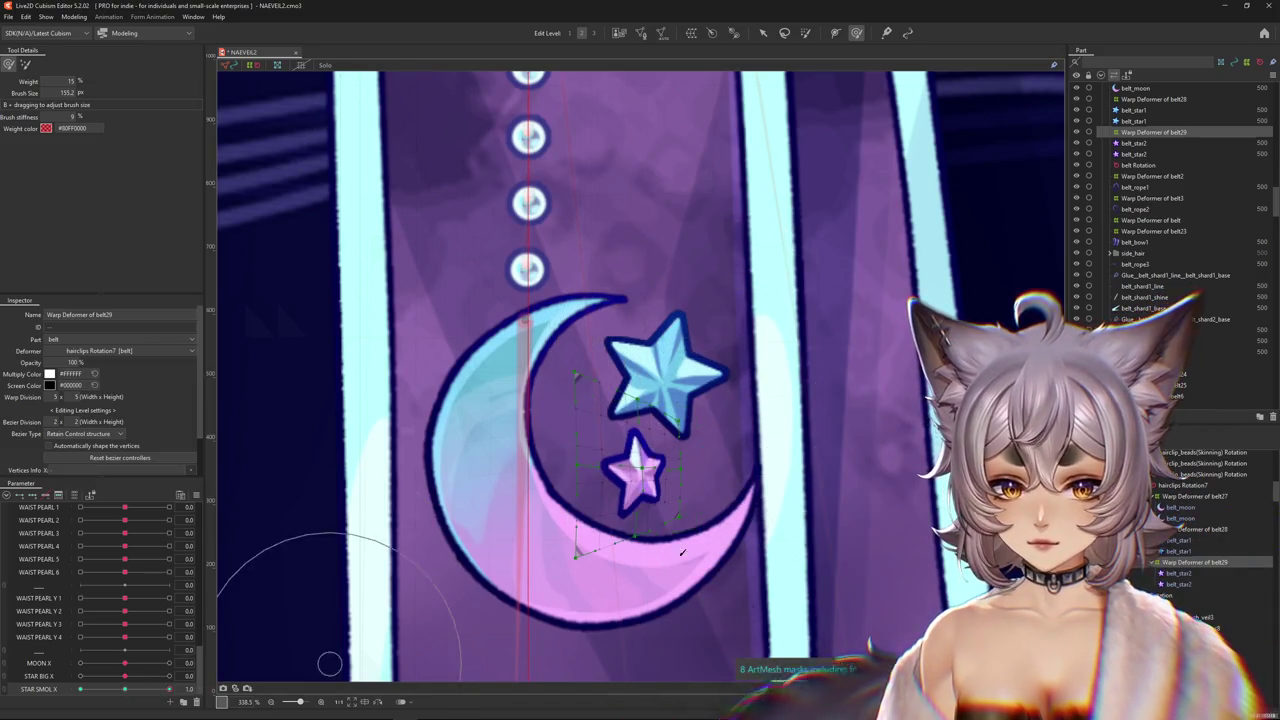
{"action": "left_click_drag", "start_coordinate": [700, 528], "coordinate": [726, 494]}
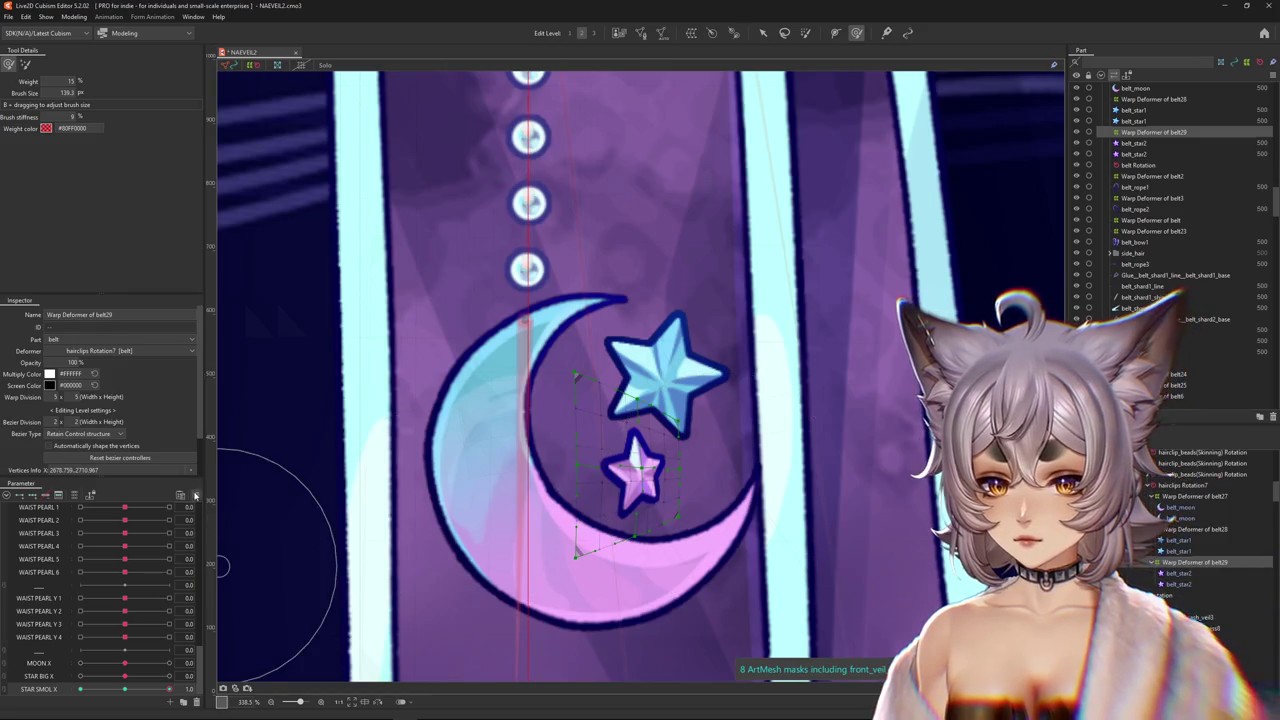
{"action": "left_click", "coordinate": [196, 495]}
{"action": "left_click", "coordinate": [258, 527]}
{"action": "left_click", "coordinate": [632, 458]}
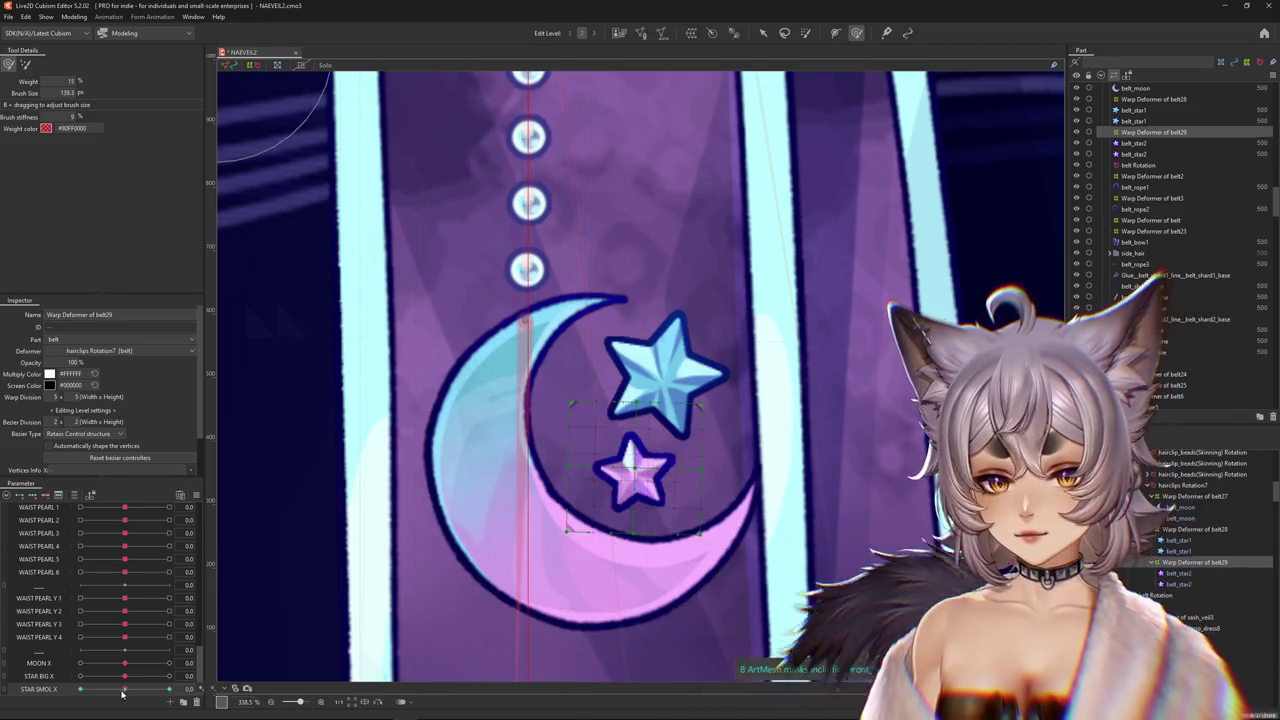
{"action": "left_click_drag", "start_coordinate": [147, 693], "coordinate": [59, 678]}
{"action": "scroll", "coordinate": [683, 500], "scroll_direction": "up", "scroll_amount": 3}
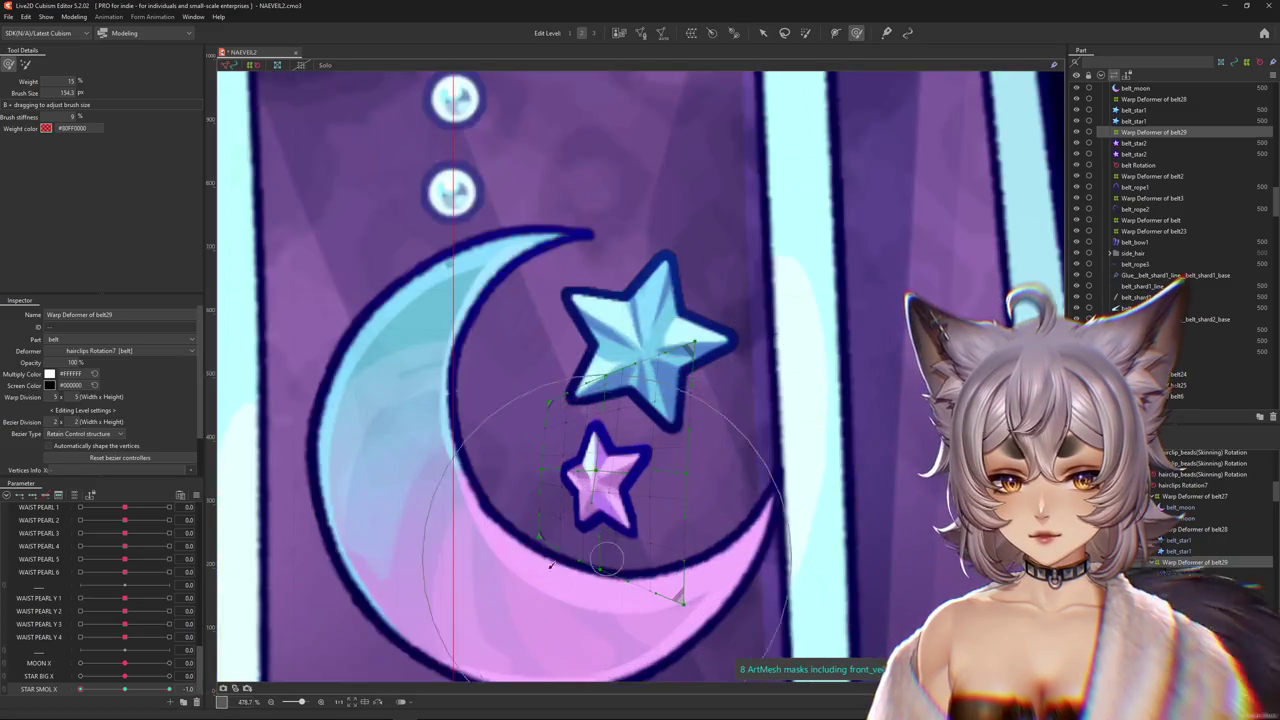
{"action": "left_click_drag", "start_coordinate": [90, 695], "coordinate": [49, 681]}
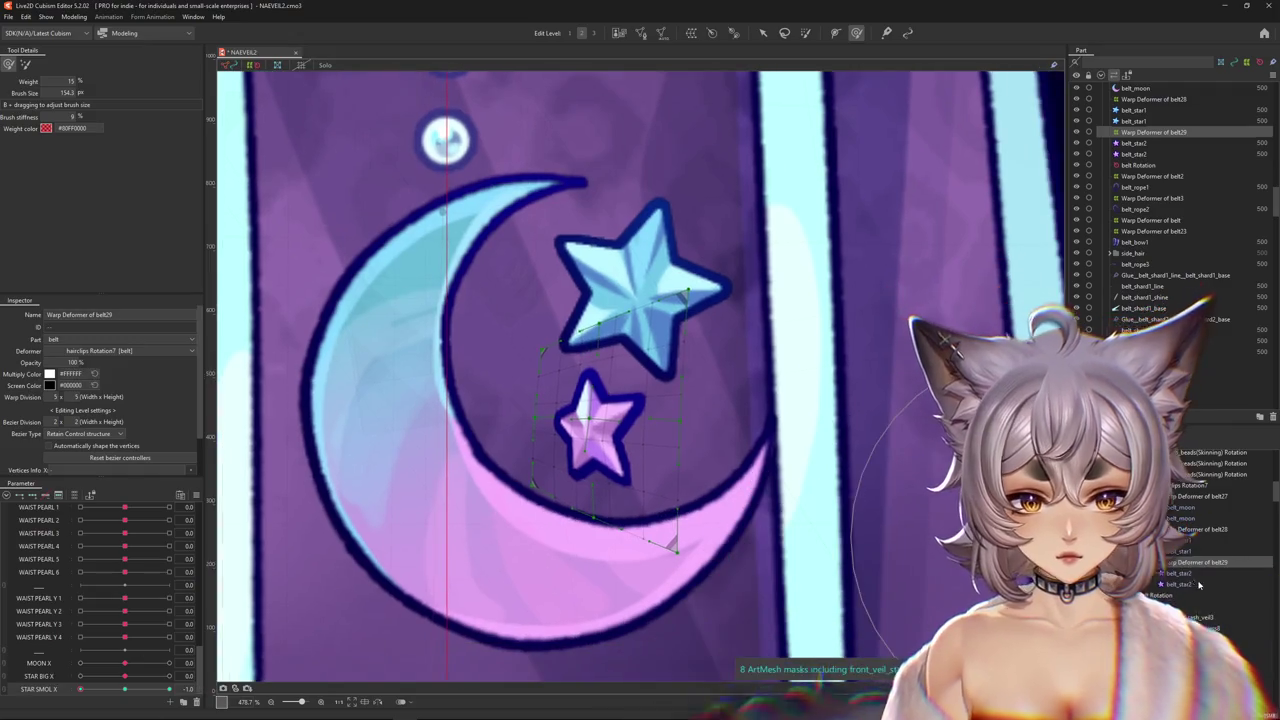
Give the belt_star2 mesh a blue-grey Multiply Color.
{"action": "left_click", "coordinate": [1185, 585]}
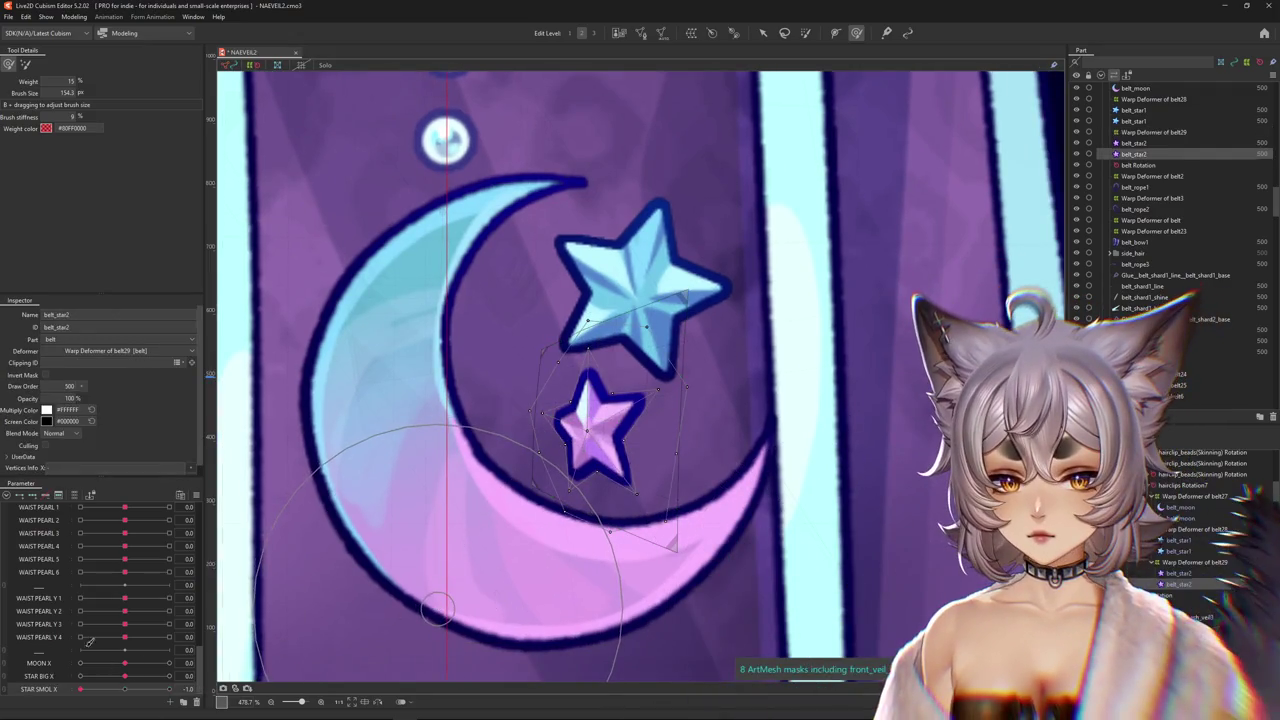
{"action": "left_click", "coordinate": [46, 410]}
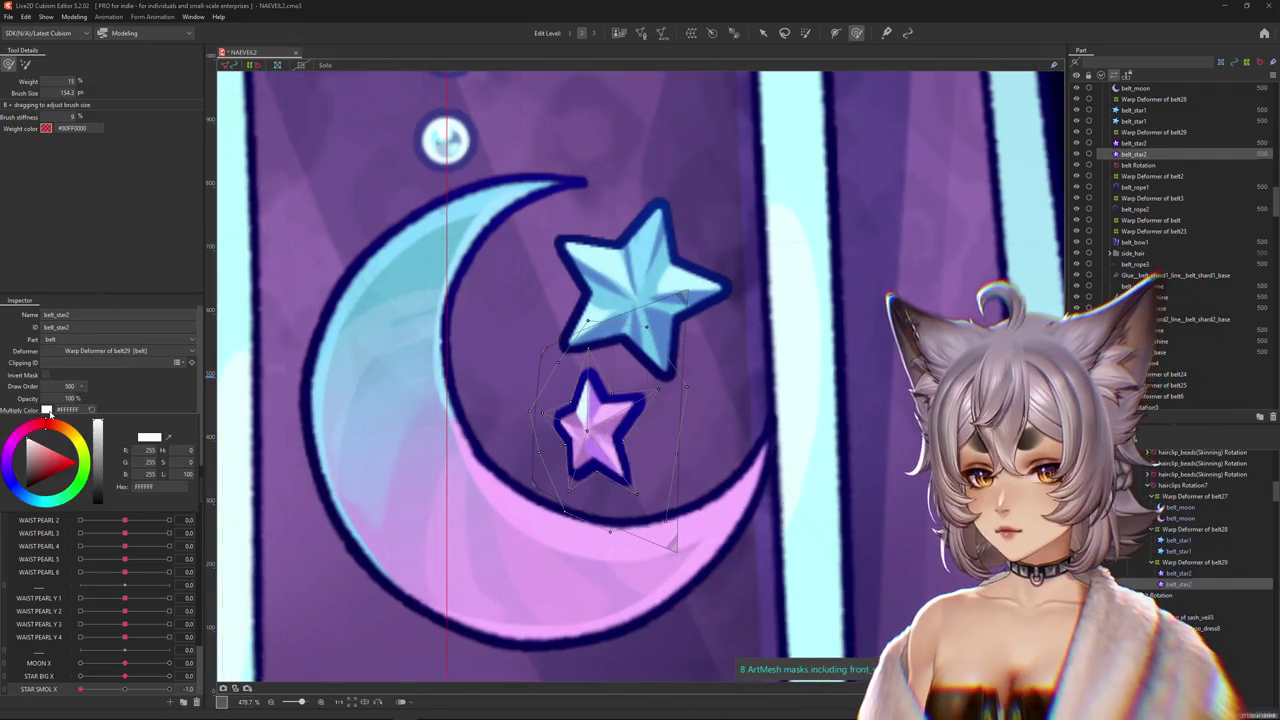
{"action": "left_click", "coordinate": [13, 467]}
{"action": "left_click", "coordinate": [36, 470]}
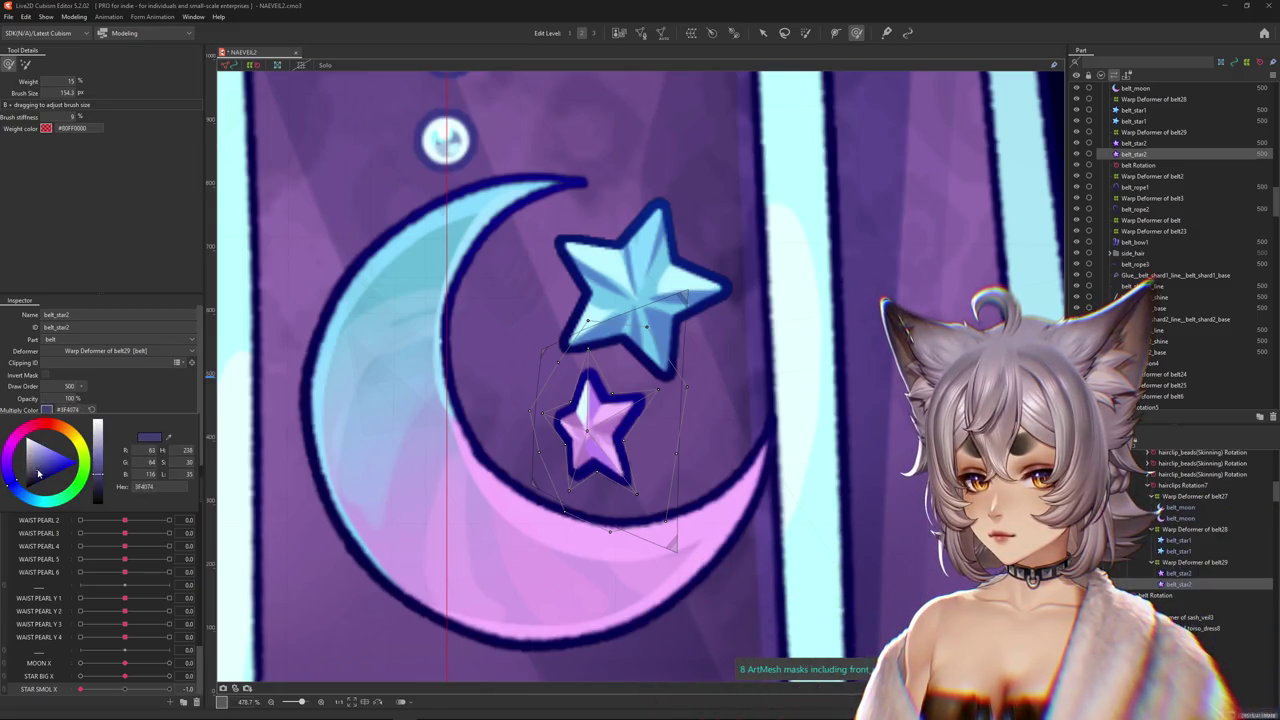
{"action": "left_click", "coordinate": [149, 408]}
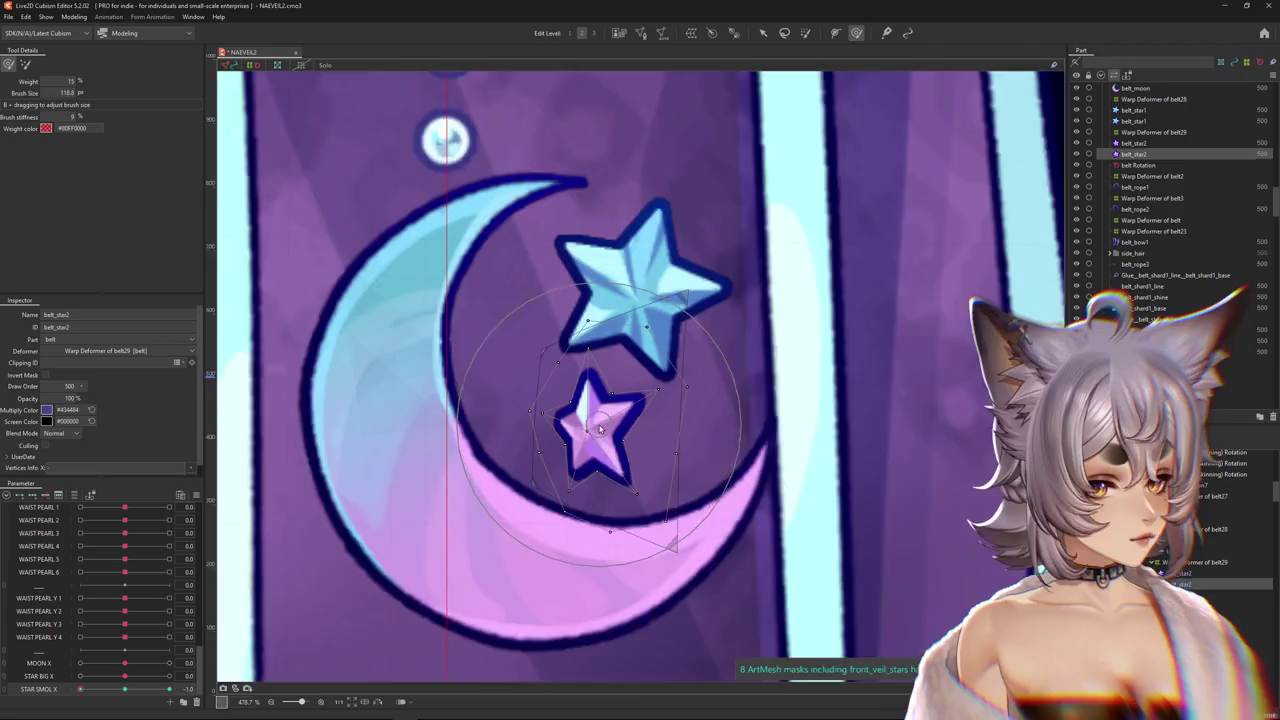
Nudge the small star mesh down-right and set STAR SMOL X back to 1.0.
{"action": "scroll", "coordinate": [636, 436], "scroll_direction": "up", "scroll_amount": 2}
{"action": "left_click_drag", "start_coordinate": [600, 443], "coordinate": [620, 449]}
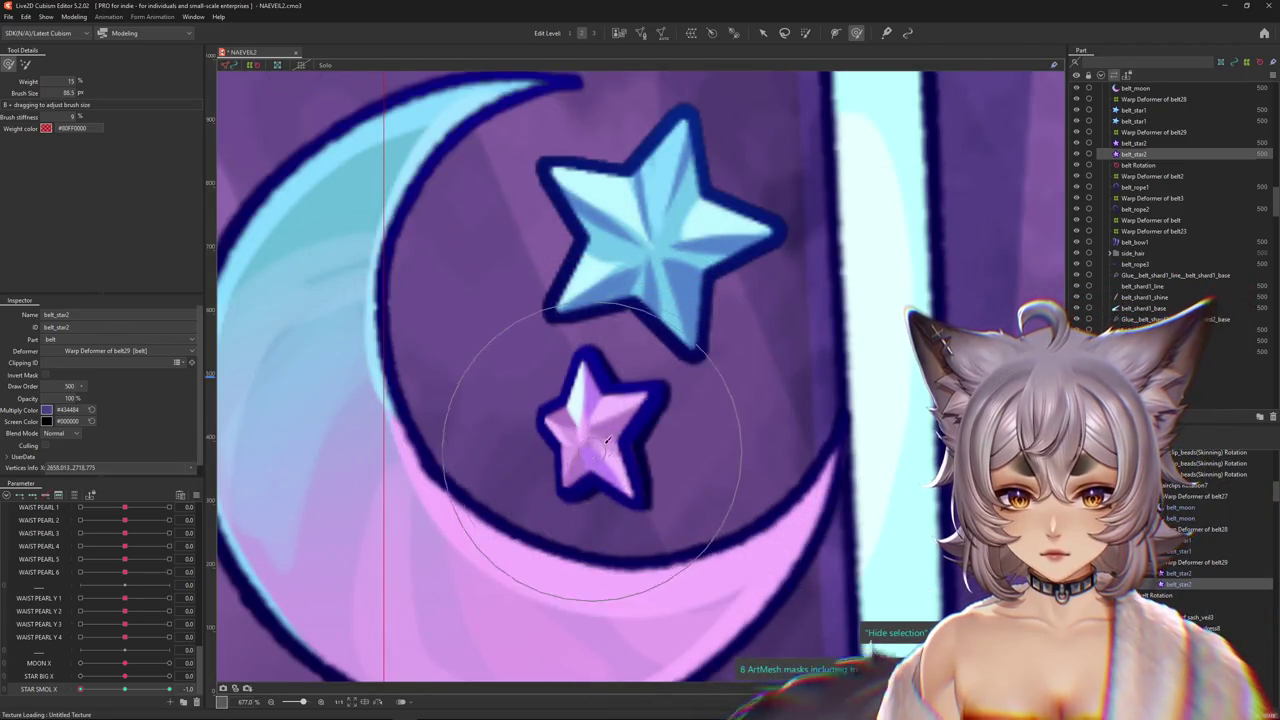
{"action": "scroll", "coordinate": [647, 446], "scroll_direction": "down", "scroll_amount": 2}
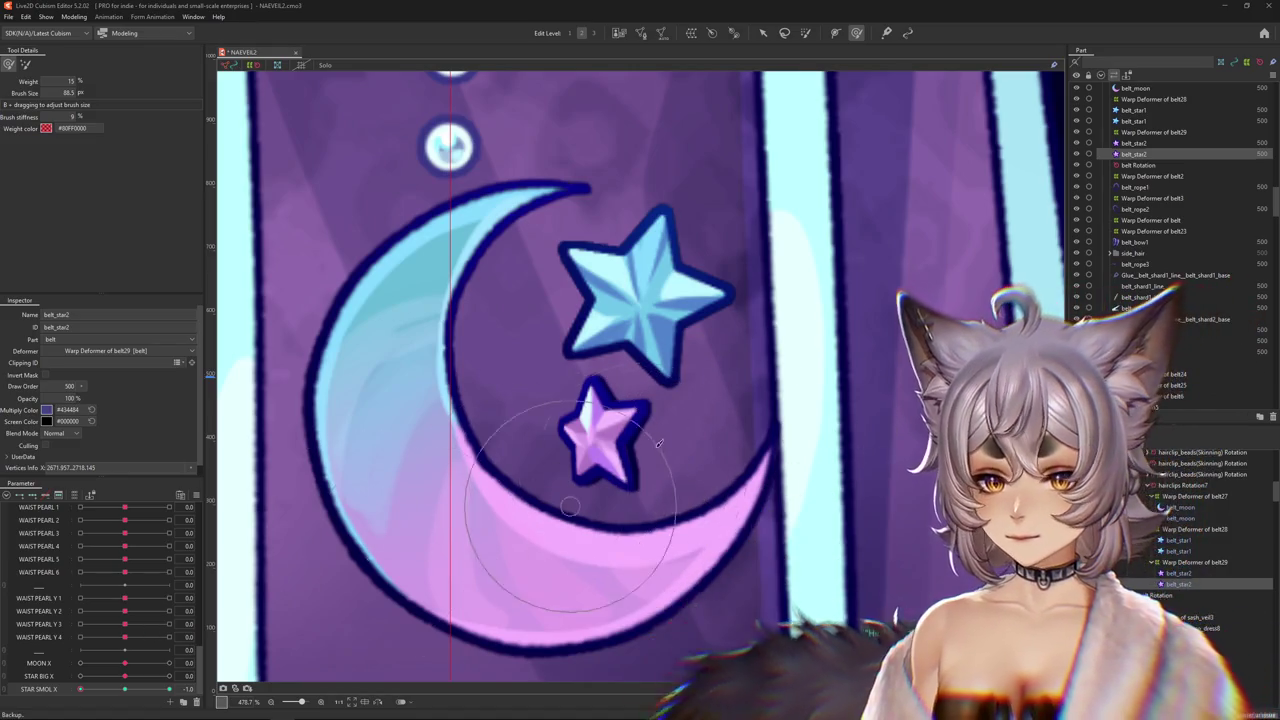
{"action": "scroll", "coordinate": [608, 424], "scroll_direction": "up", "scroll_amount": 2}
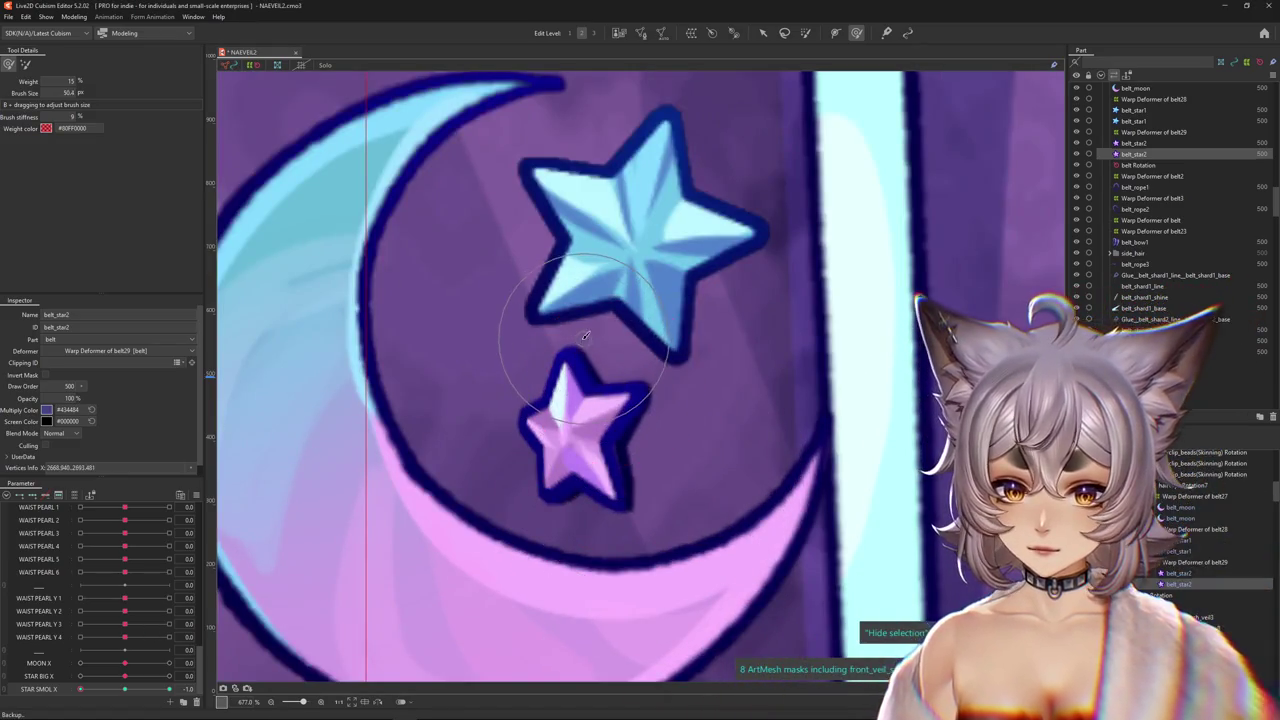
{"action": "left_click", "coordinate": [169, 689]}
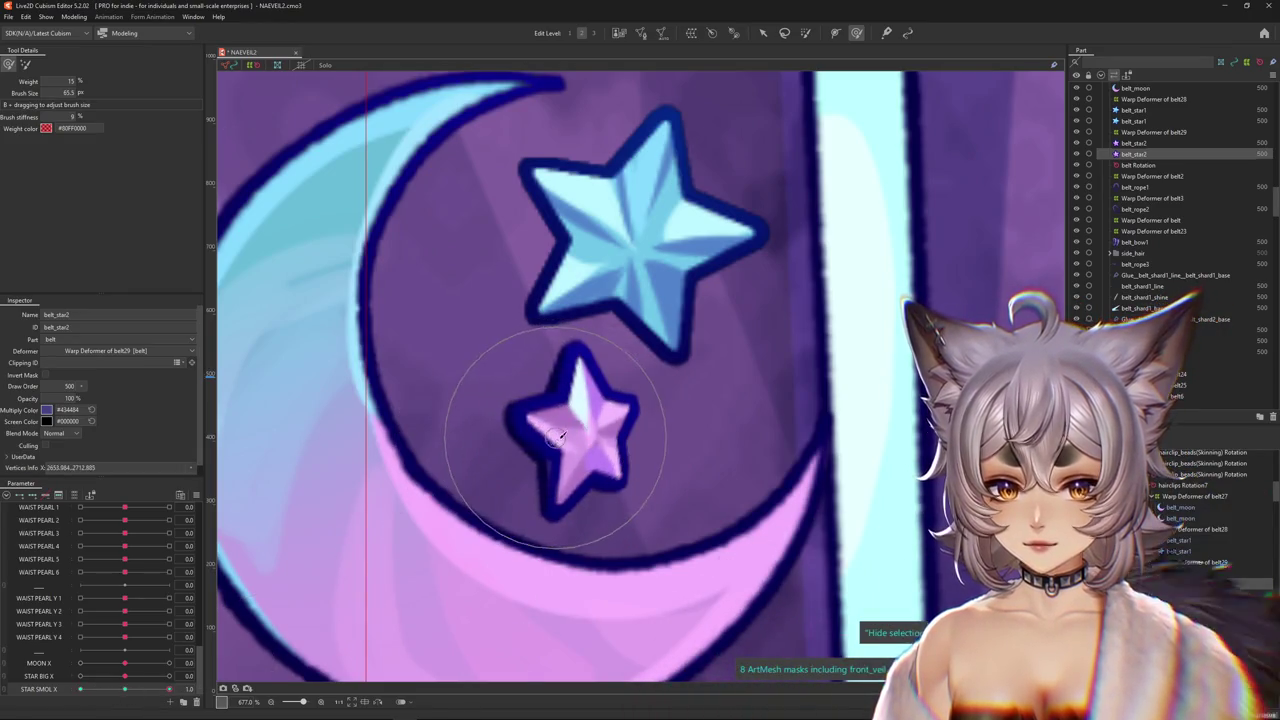
Select the other belt_star2 mesh, enlarge the deform brush, and set STAR SMOL X to 0.0.
{"action": "left_click", "coordinate": [825, 551]}
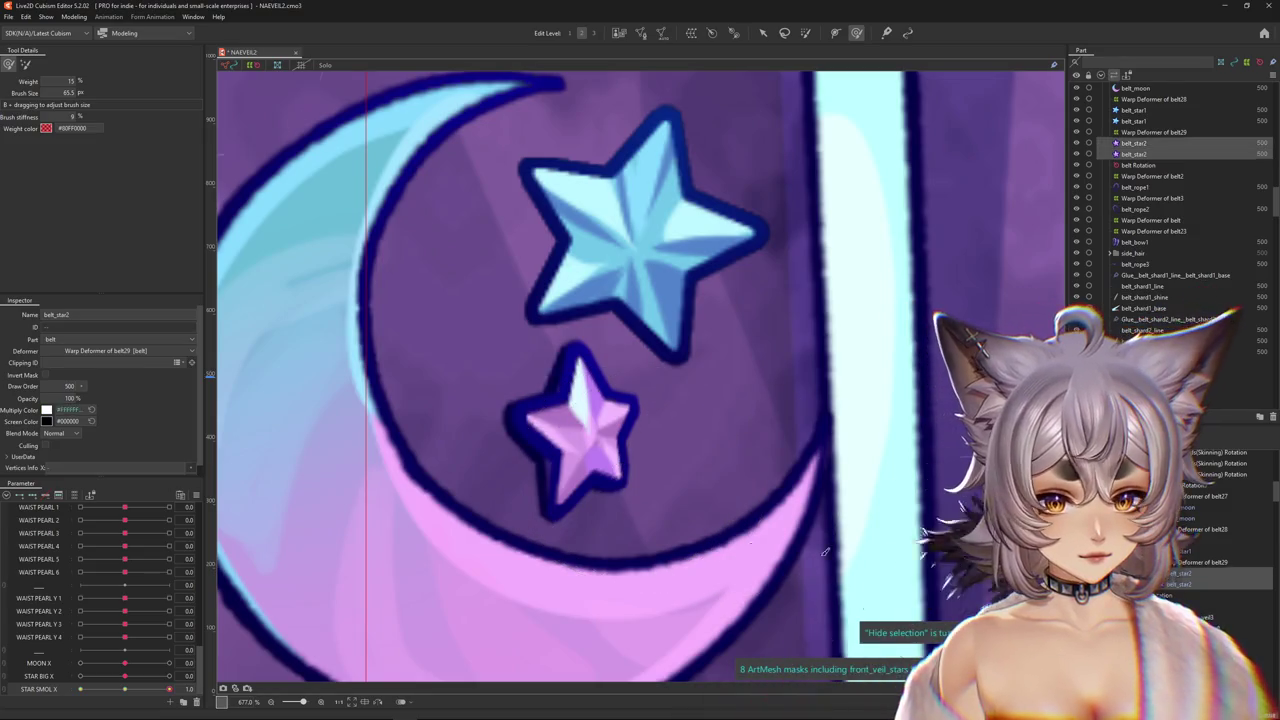
{"action": "left_click", "coordinate": [586, 438]}
{"action": "left_click", "coordinate": [588, 437]}
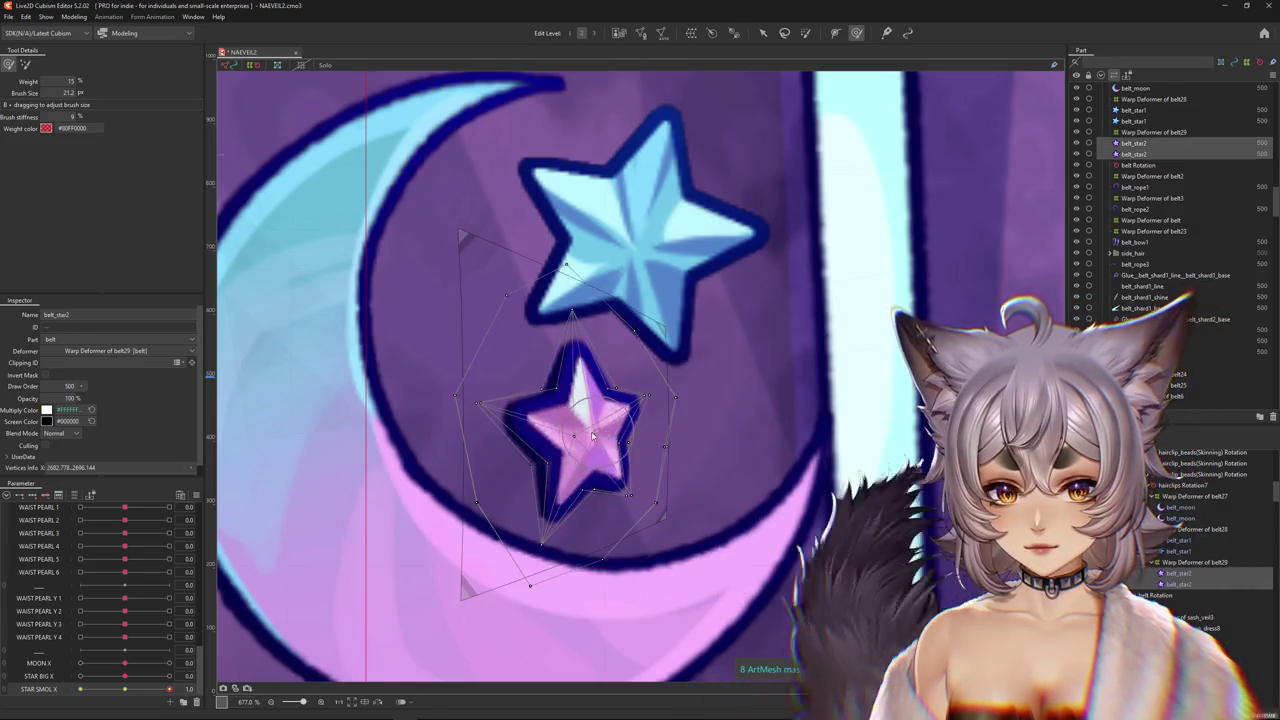
{"action": "left_click_drag", "start_coordinate": [608, 430], "coordinate": [650, 428]}
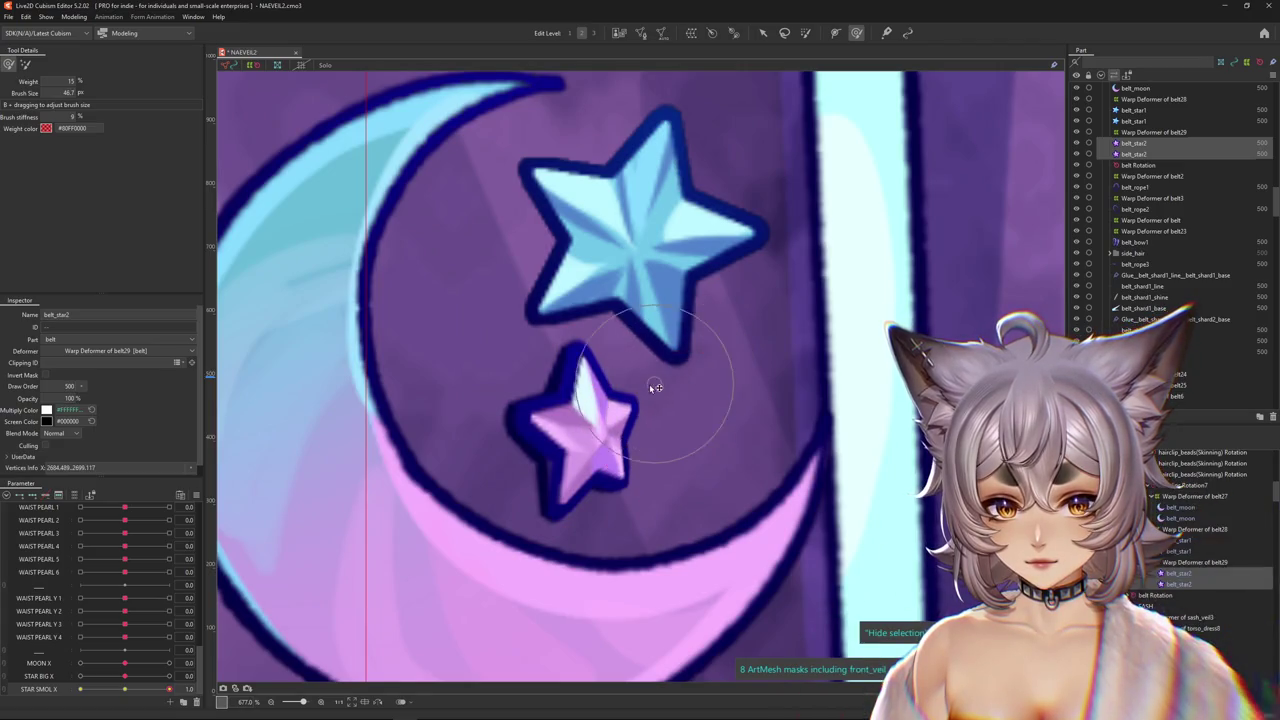
{"action": "left_click_drag", "start_coordinate": [627, 353], "coordinate": [663, 531]}
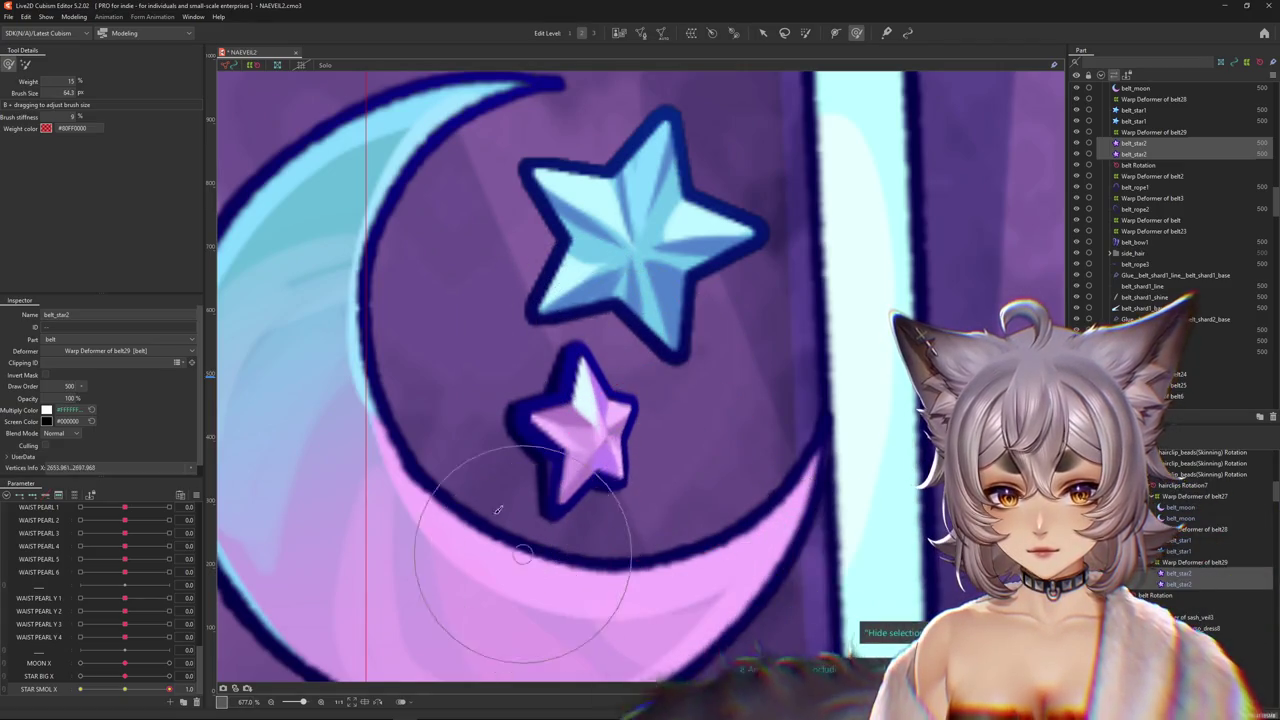
{"action": "left_click", "coordinate": [126, 690]}
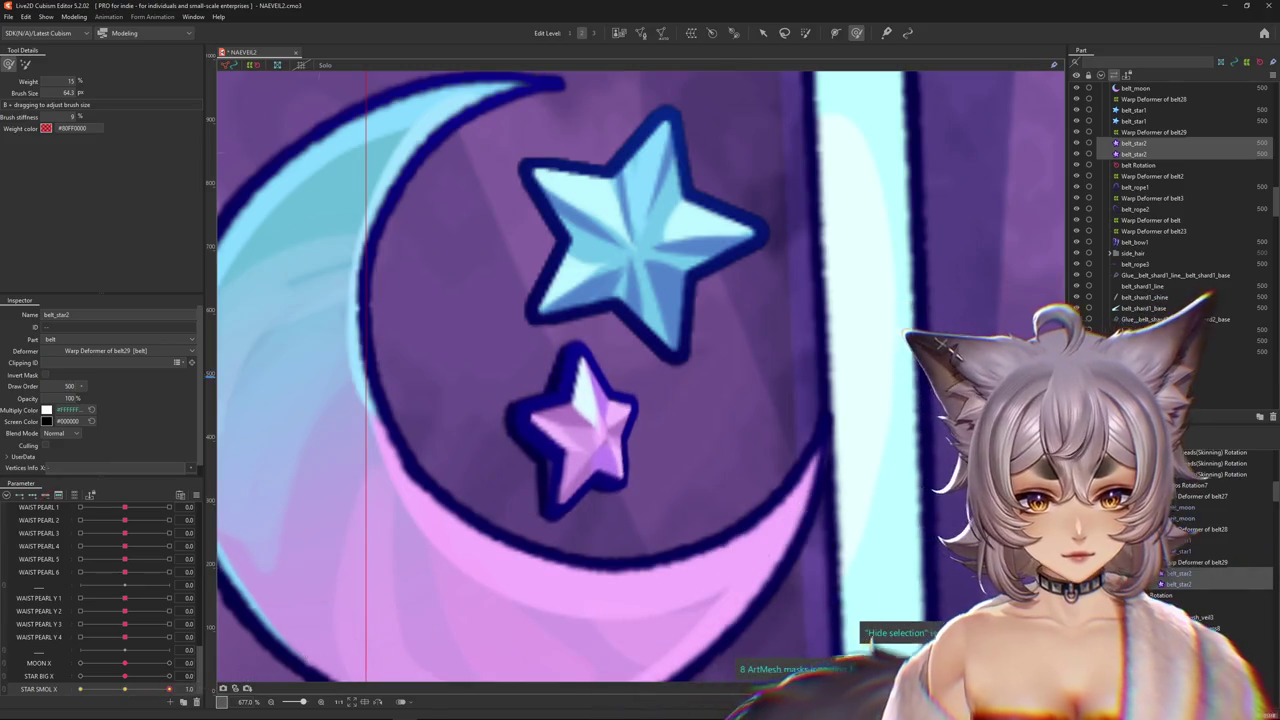
{"action": "left_click", "coordinate": [124, 689]}
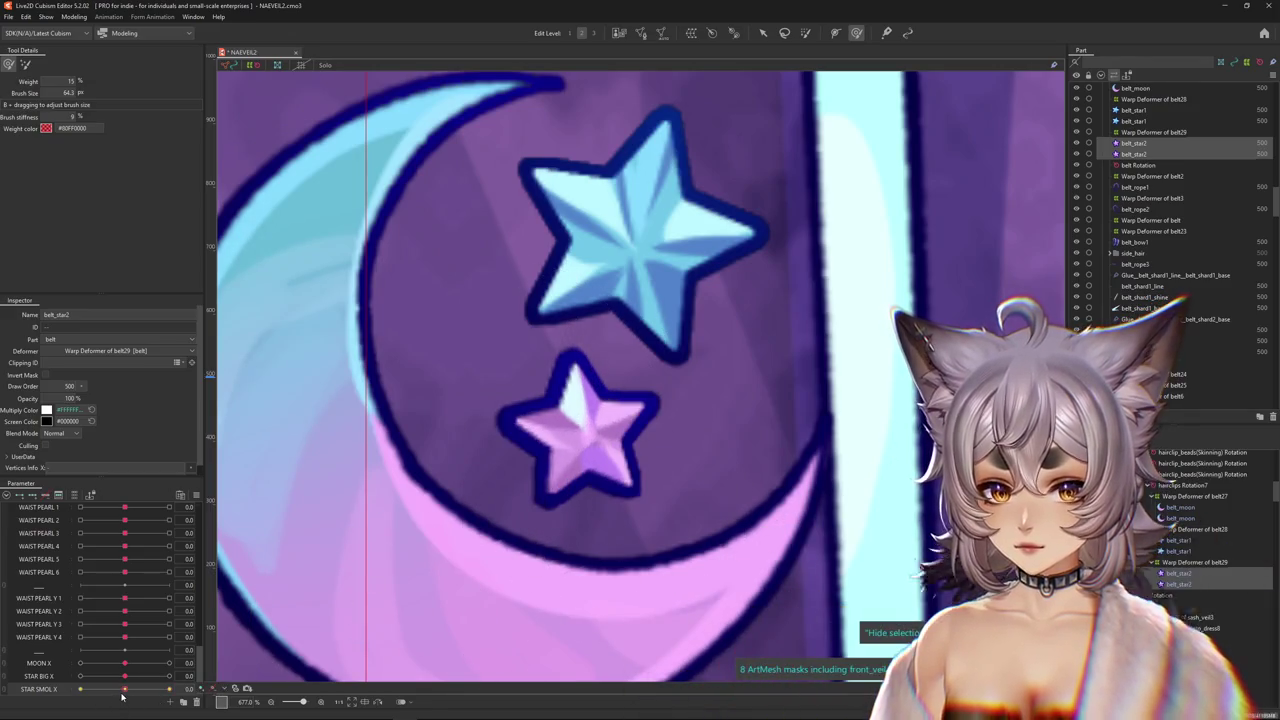
Select the small star's warp deformer and brush its mesh leftward, toggling the wireframe.
{"action": "left_click", "coordinate": [235, 688]}
{"action": "left_click", "coordinate": [235, 688]}
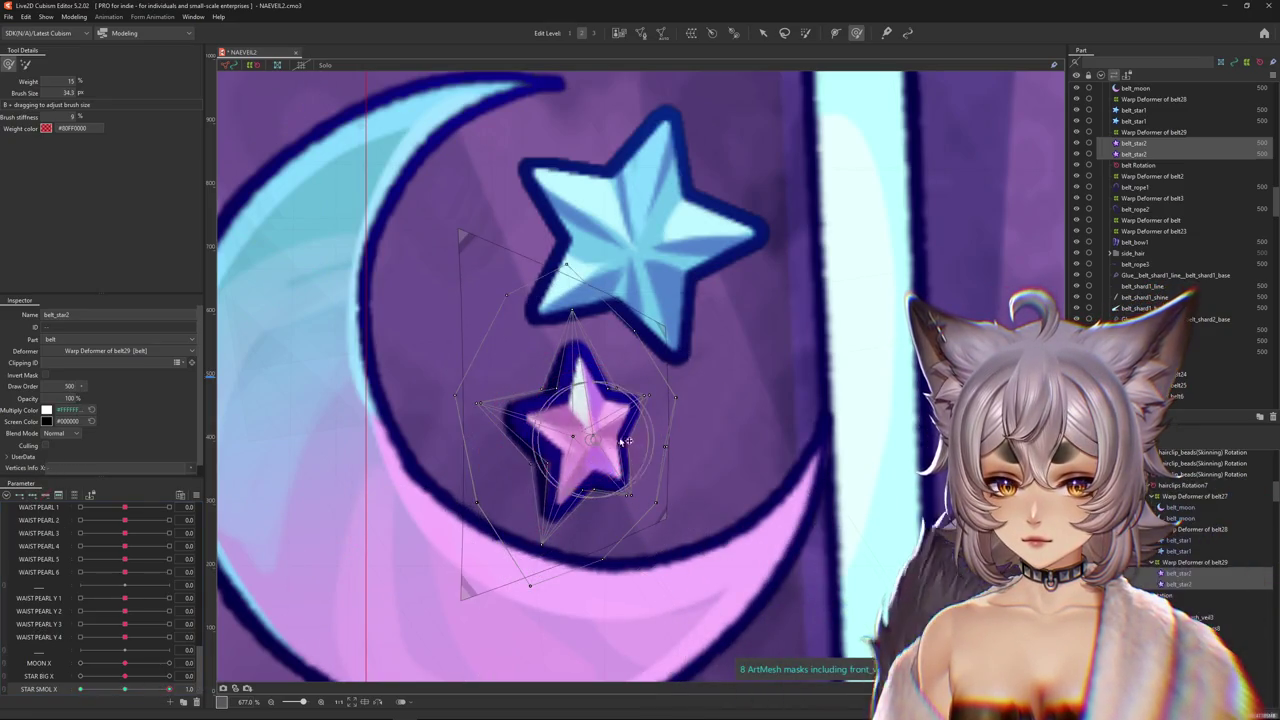
{"action": "left_click_drag", "start_coordinate": [593, 437], "coordinate": [620, 326]}
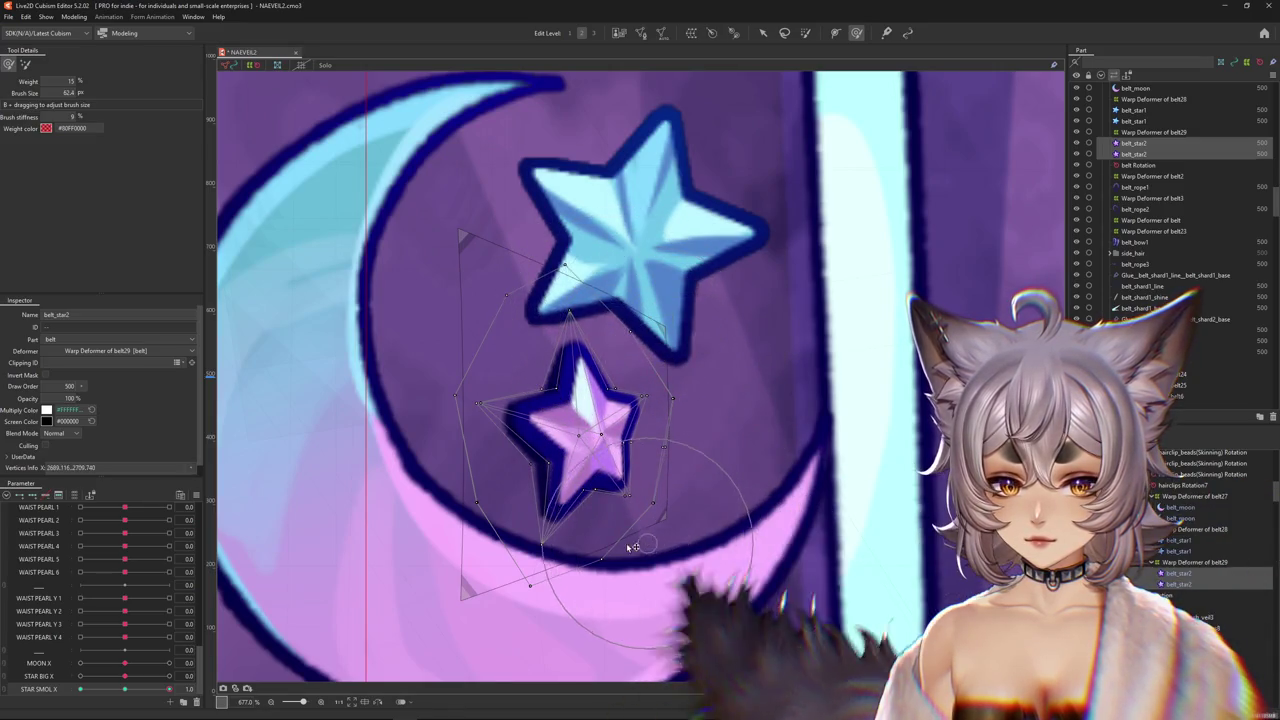
{"action": "left_click_drag", "start_coordinate": [560, 530], "coordinate": [482, 416]}
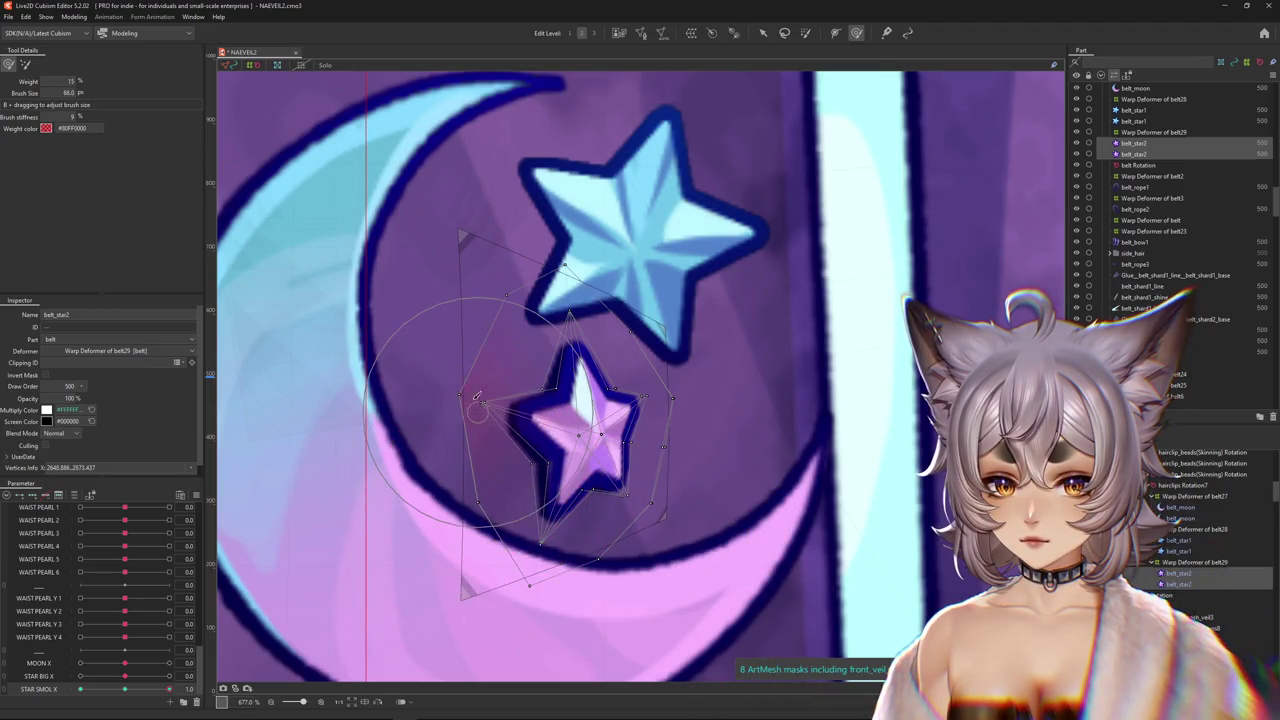
{"action": "key", "text": "ctrl+h"}
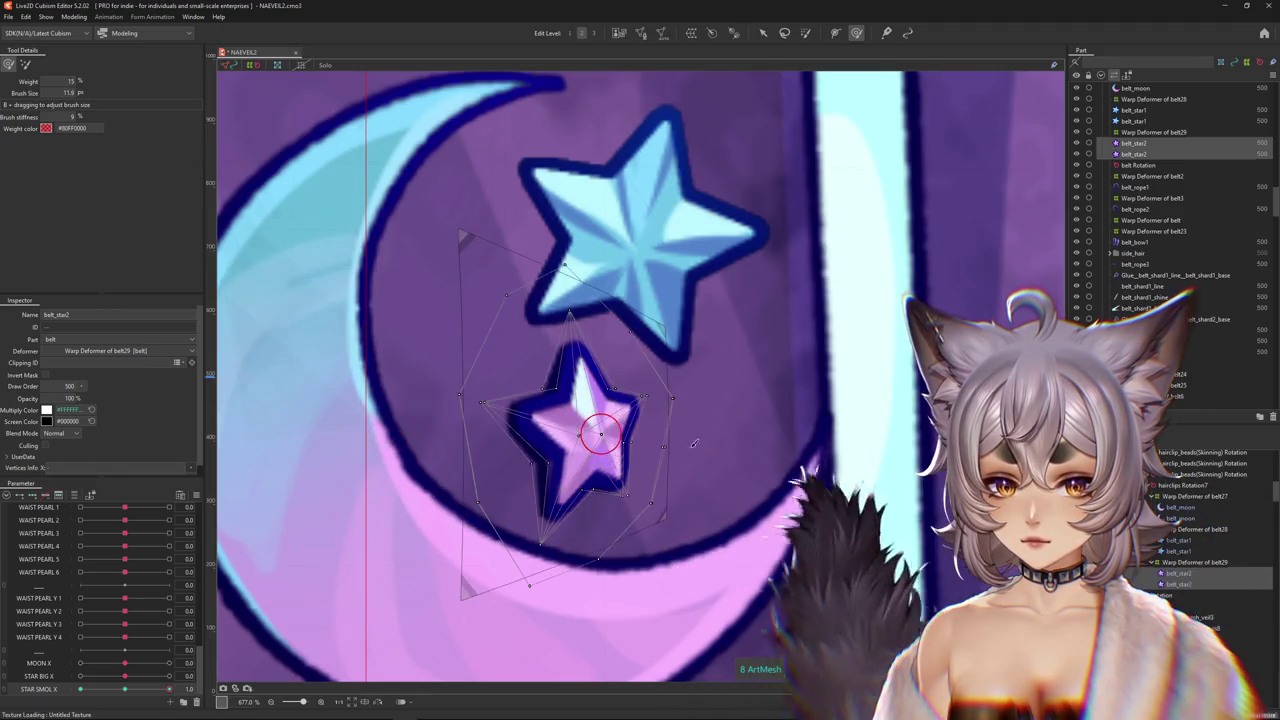
{"action": "key", "text": "ctrl+h"}
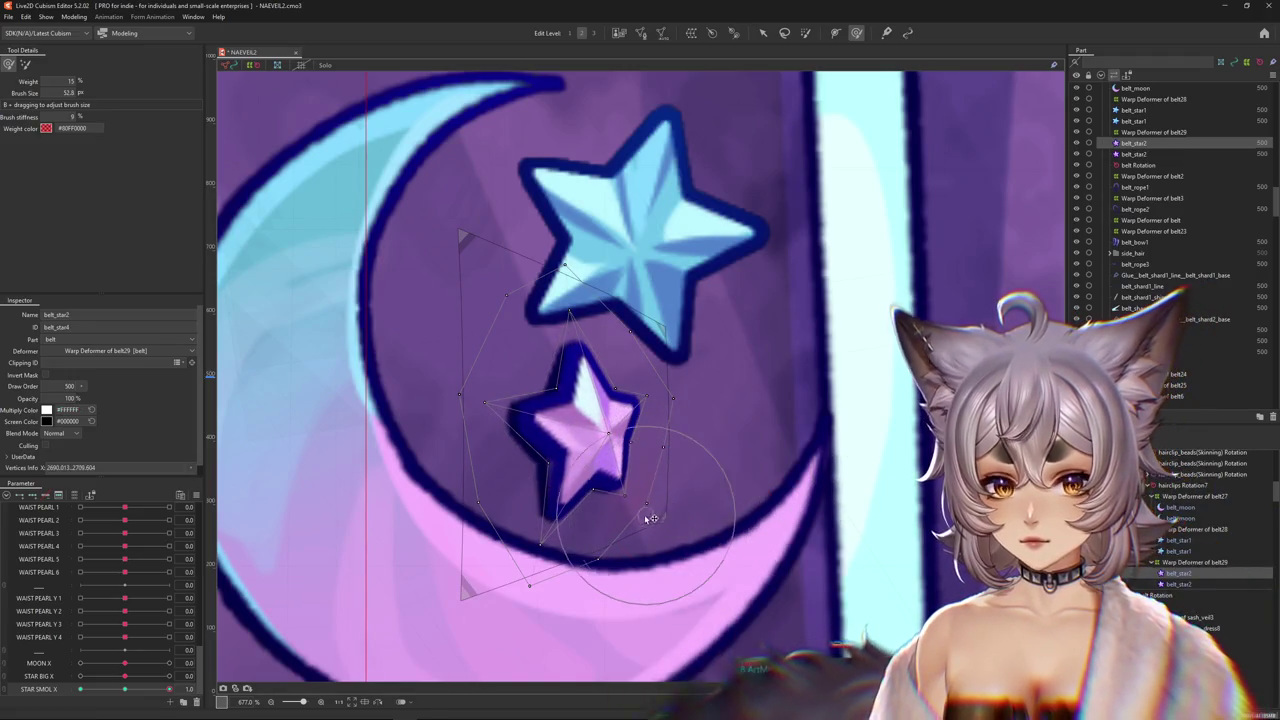
Reshape a few of the small star's mesh points and slightly resize the deform brush.
{"action": "left_click_drag", "start_coordinate": [678, 483], "coordinate": [594, 327]}
{"action": "scroll", "coordinate": [568, 315], "scroll_direction": "down", "scroll_amount": 2}
{"action": "key", "text": "ctrl+h"}
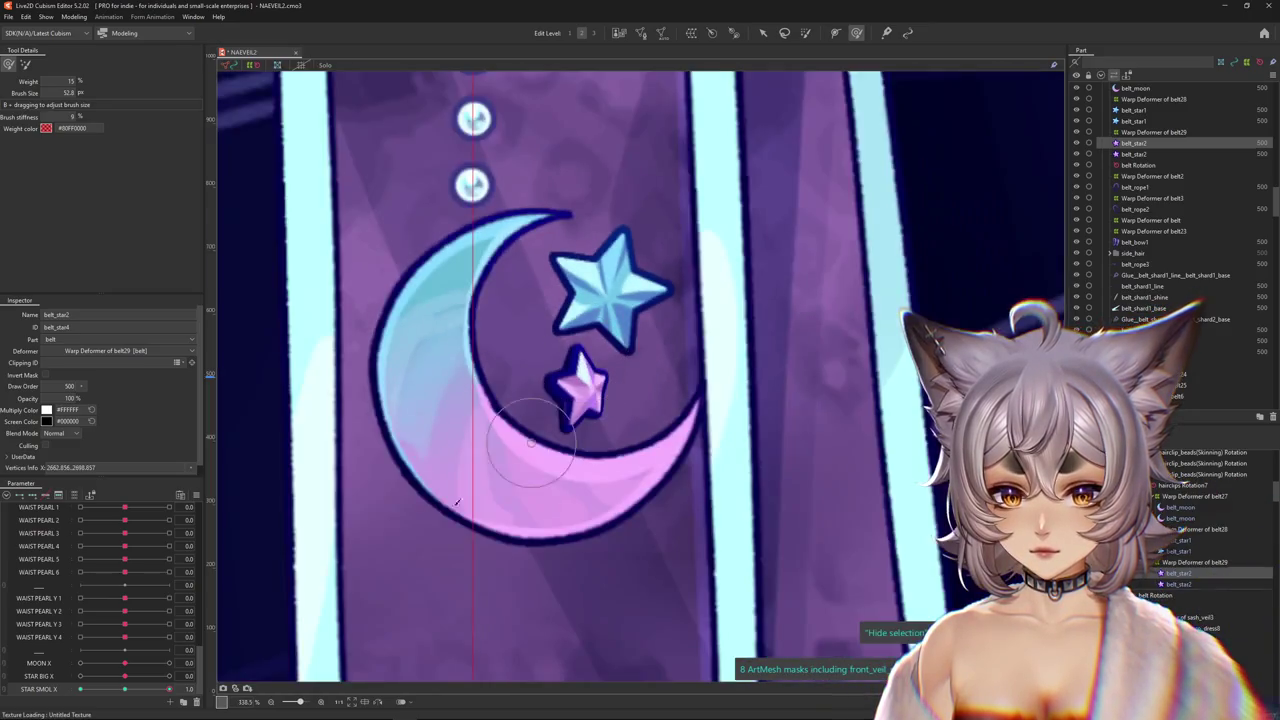
{"action": "left_click_drag", "start_coordinate": [642, 376], "coordinate": [641, 357]}
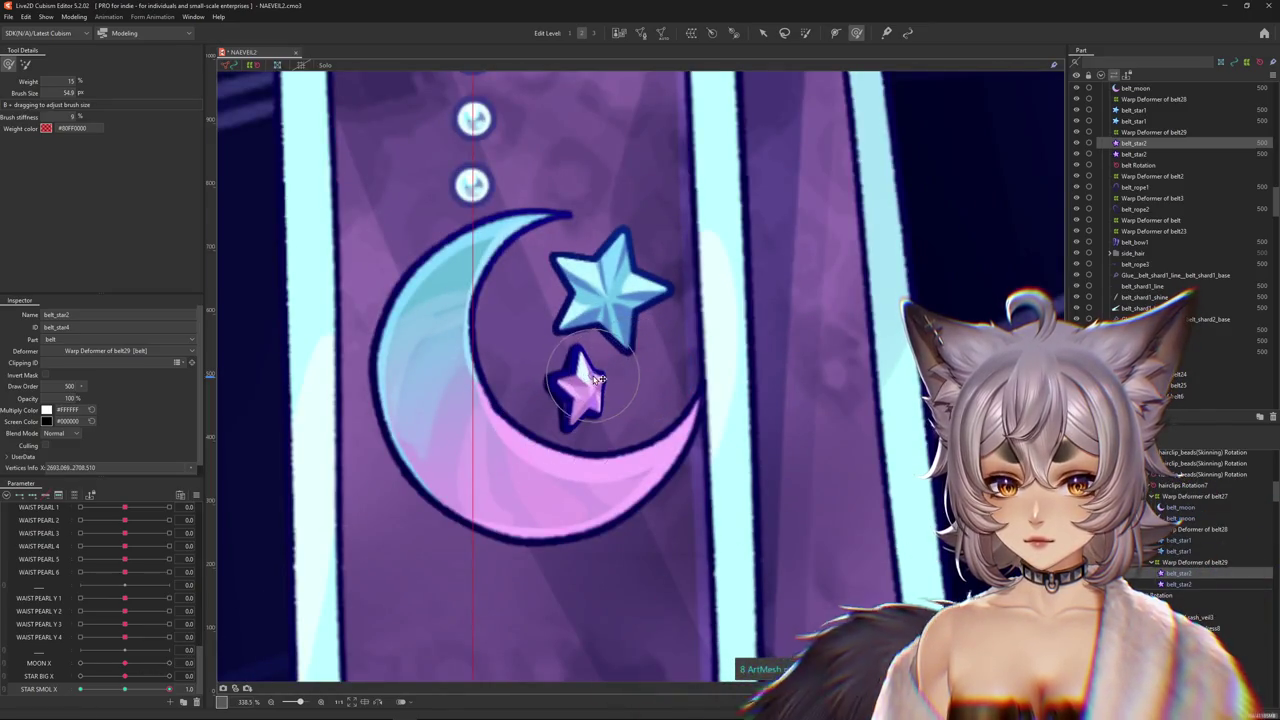
{"action": "scroll", "coordinate": [629, 373], "scroll_direction": "up", "scroll_amount": 2}
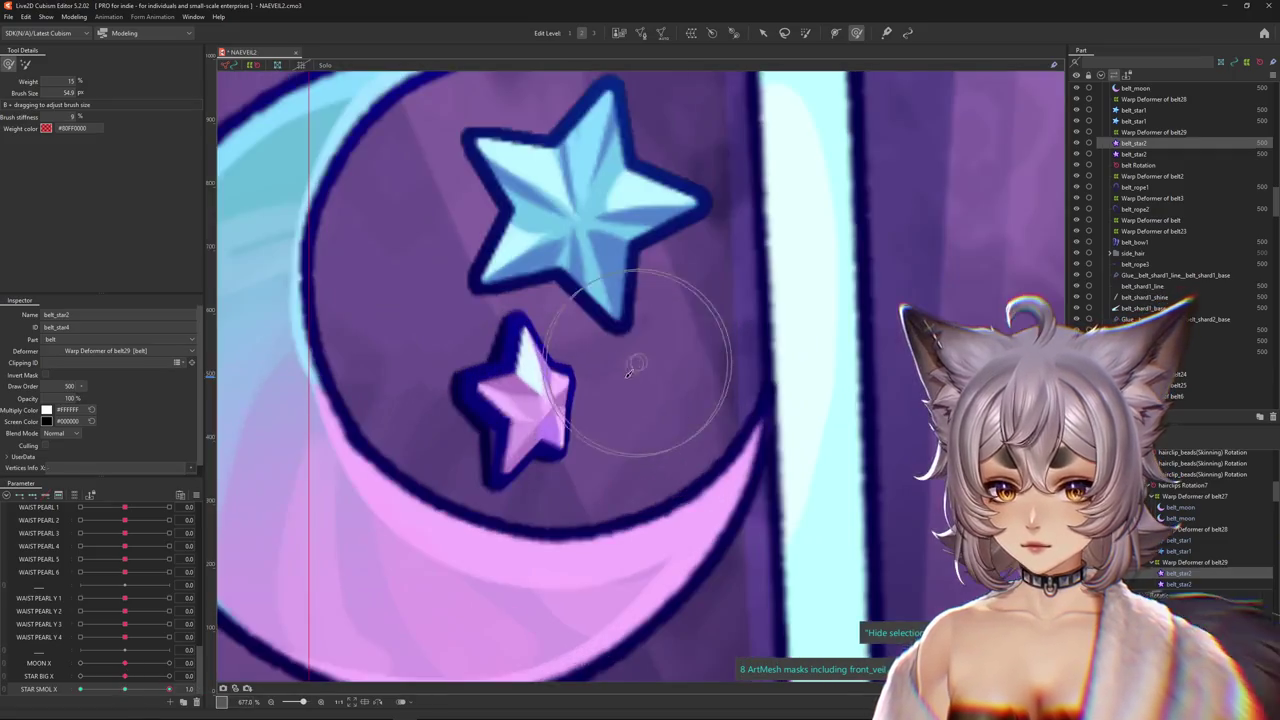
{"action": "scroll", "coordinate": [588, 358], "scroll_direction": "down", "scroll_amount": 1}
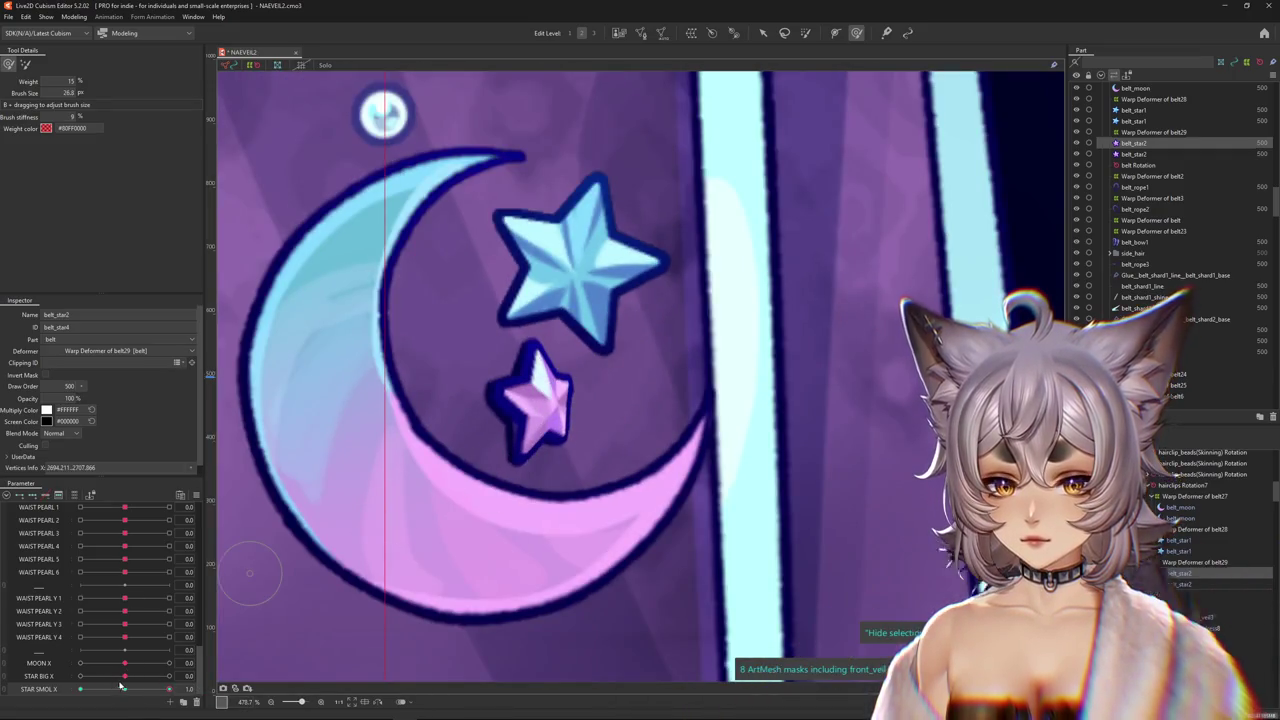
Check the small star at STAR SMOL X 0.0 and then 1.0.
{"action": "left_click", "coordinate": [121, 689]}
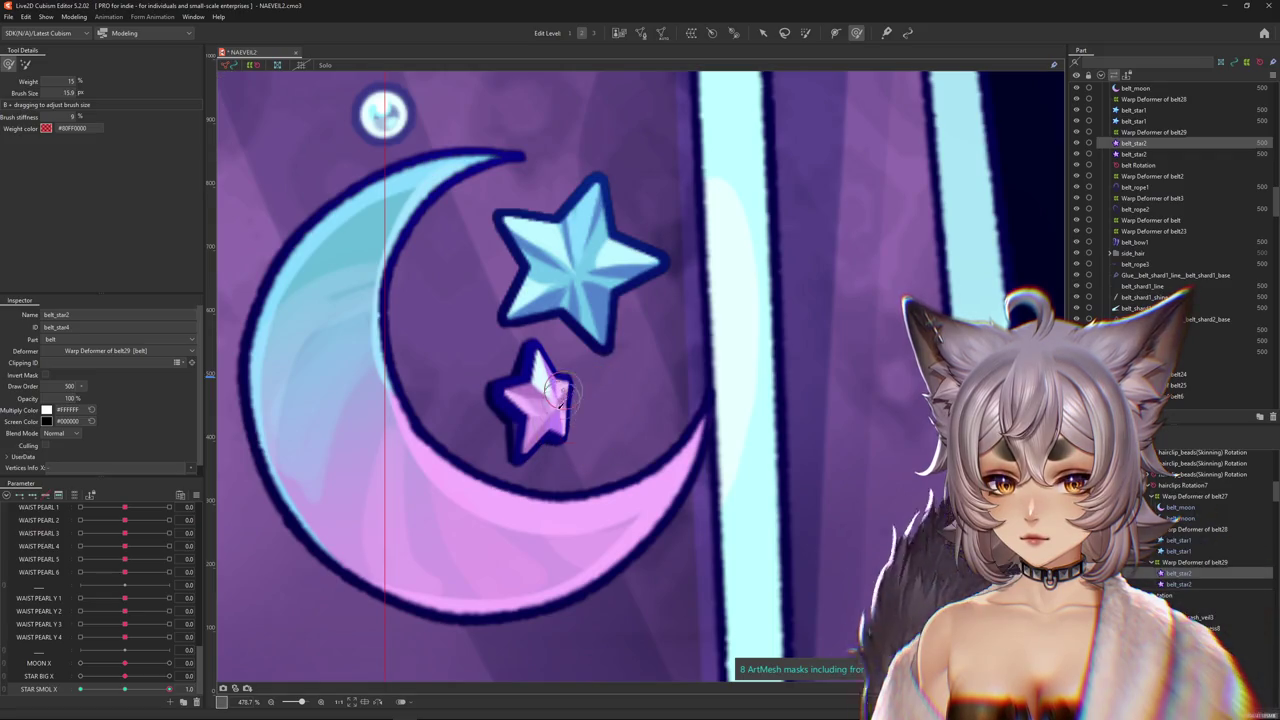
{"action": "scroll", "coordinate": [558, 392], "scroll_direction": "up", "scroll_amount": 3}
{"action": "scroll", "coordinate": [516, 468], "scroll_direction": "down", "scroll_amount": 2}
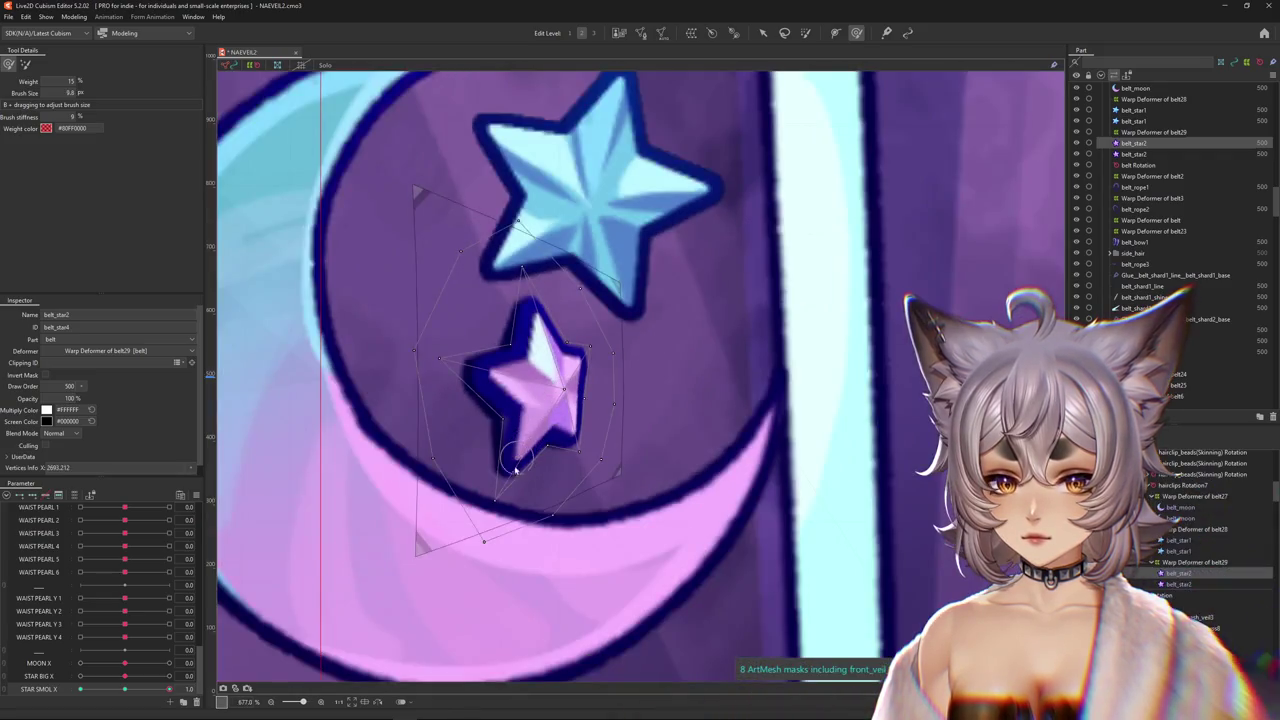
{"action": "scroll", "coordinate": [516, 468], "scroll_direction": "down", "scroll_amount": 2}
{"action": "left_click", "coordinate": [168, 689]}
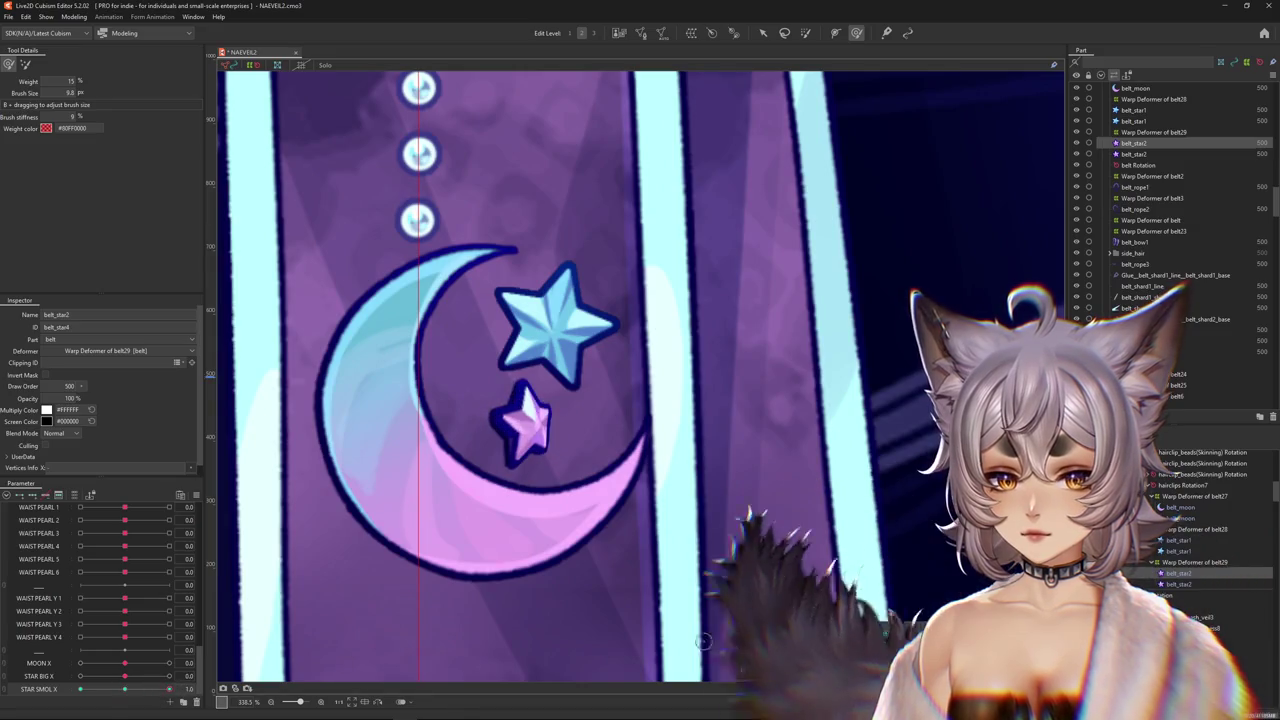
{"action": "scroll", "coordinate": [530, 418], "scroll_direction": "up", "scroll_amount": 1}
Select only the small star's mesh and its vertices for editing.
{"action": "left_click", "coordinate": [531, 418]}
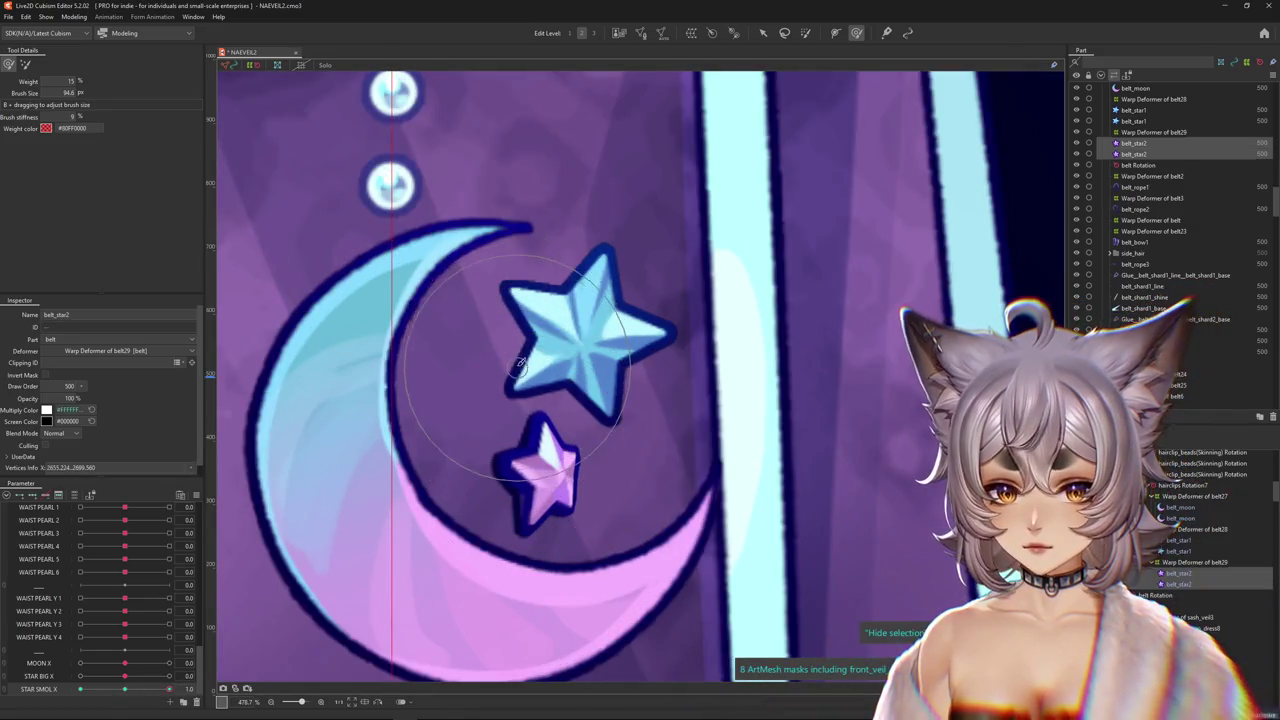
{"action": "scroll", "coordinate": [564, 541], "scroll_direction": "down", "scroll_amount": 1}
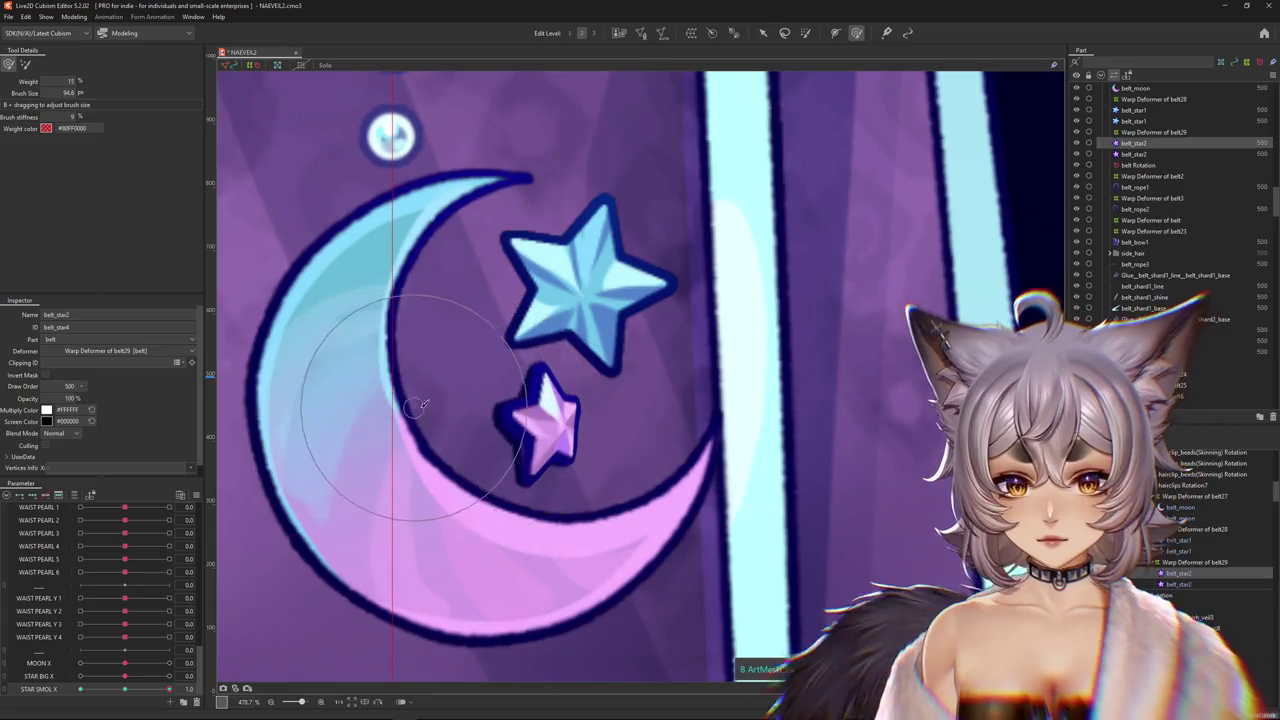
{"action": "left_click", "coordinate": [459, 413]}
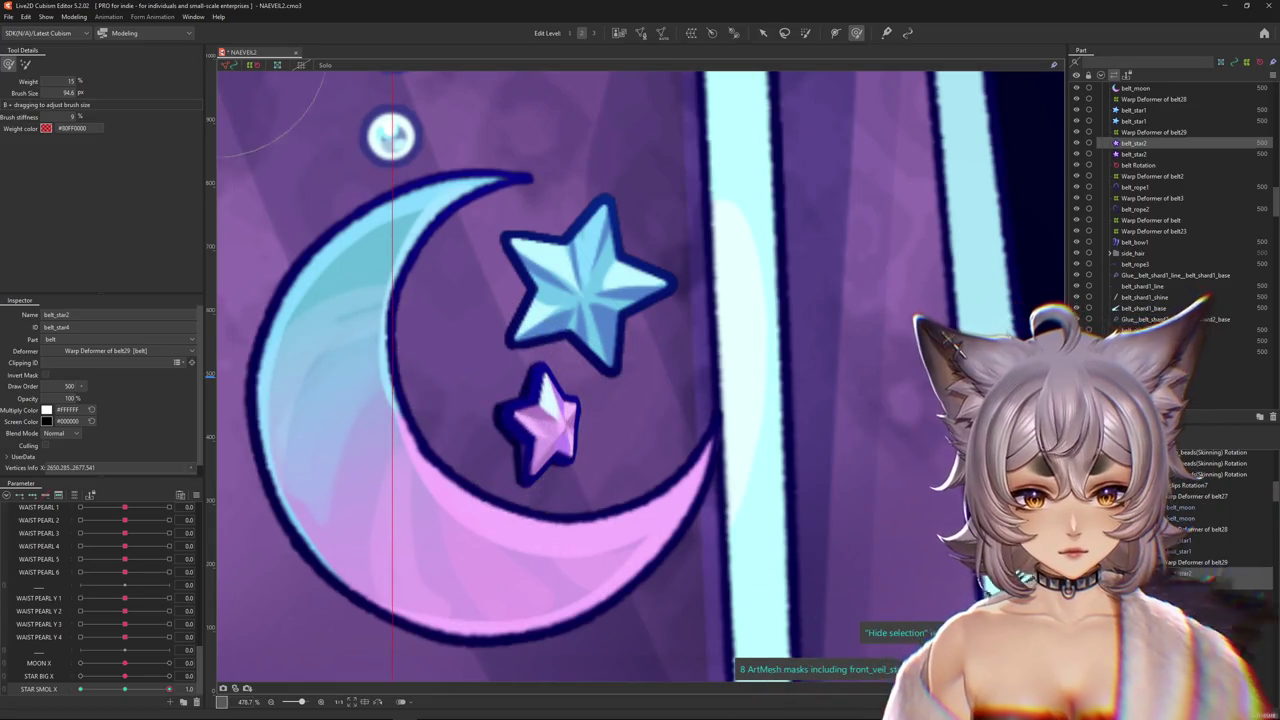
{"action": "left_click", "coordinate": [540, 425]}
{"action": "scroll", "coordinate": [530, 445], "scroll_direction": "up", "scroll_amount": 2}
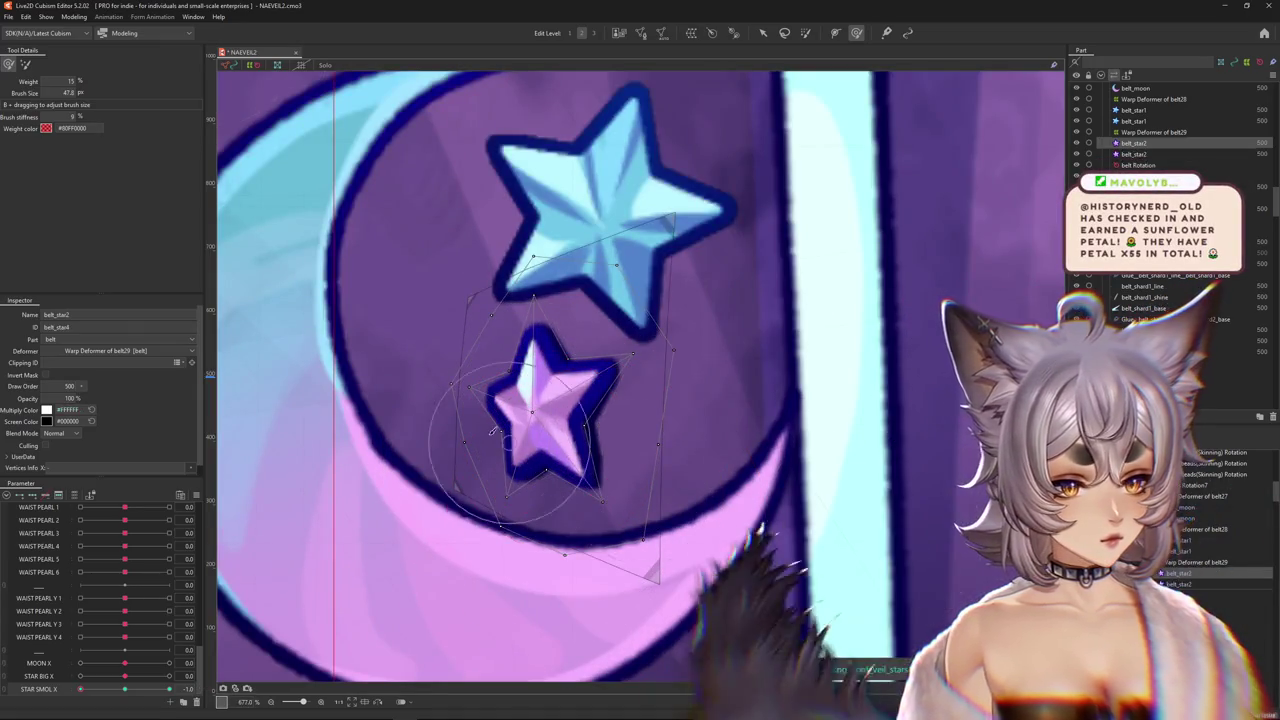
Push the small star's vertices leftward, then clear and reselect its mesh.
{"action": "scroll", "coordinate": [576, 420], "scroll_direction": "up", "scroll_amount": 2}
{"action": "left_click_drag", "start_coordinate": [577, 421], "coordinate": [441, 408]}
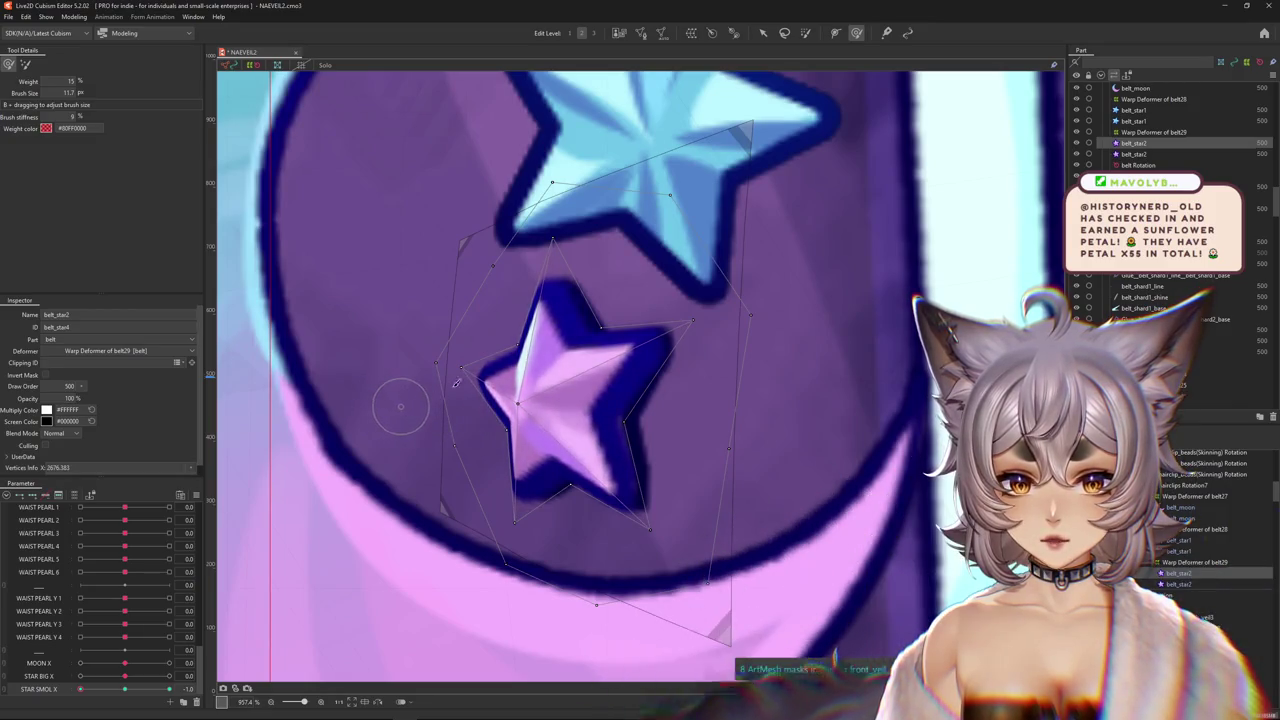
{"action": "left_click_drag", "start_coordinate": [720, 355], "coordinate": [692, 350]}
{"action": "scroll", "coordinate": [607, 428], "scroll_direction": "down", "scroll_amount": 3}
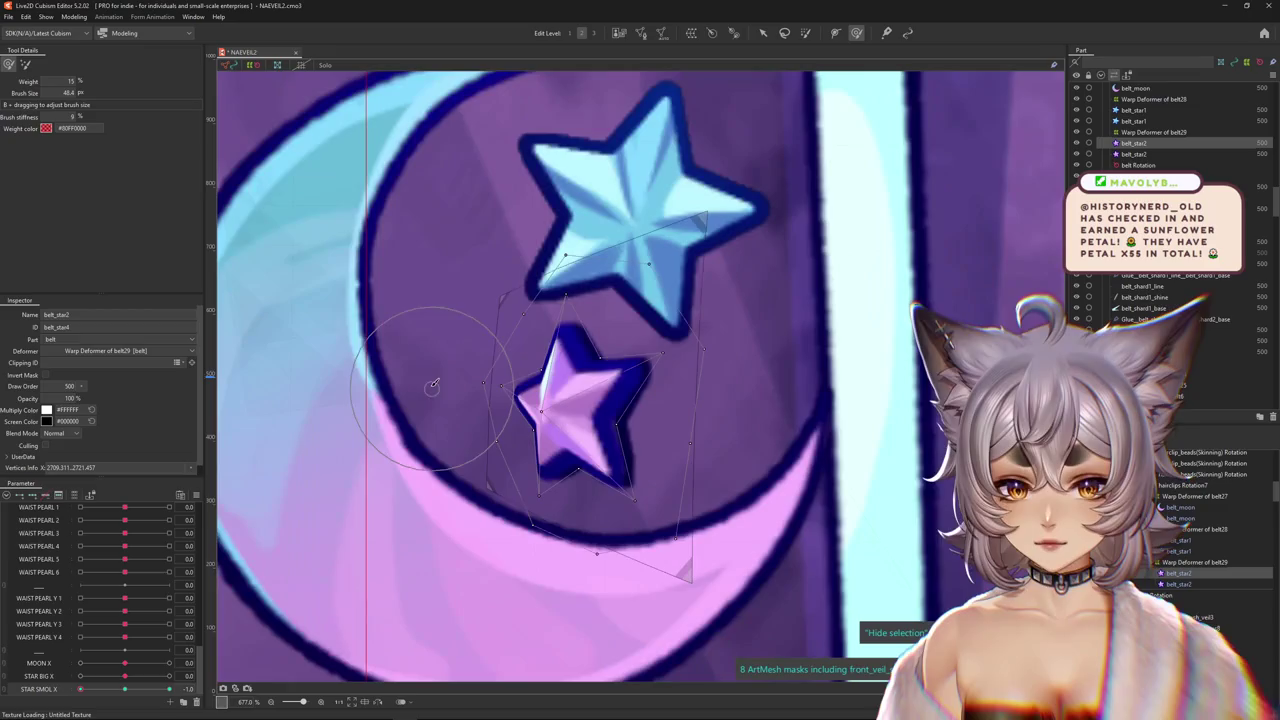
{"action": "key", "text": "Escape"}
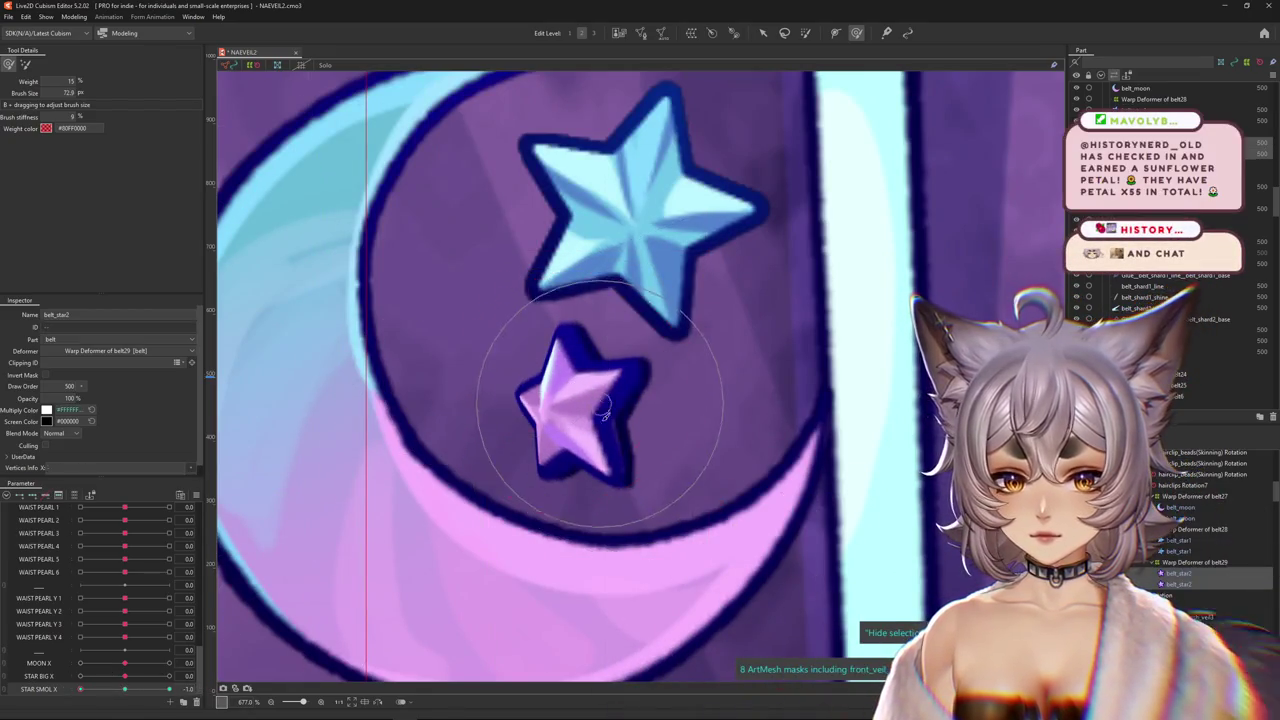
{"action": "left_click", "coordinate": [604, 414]}
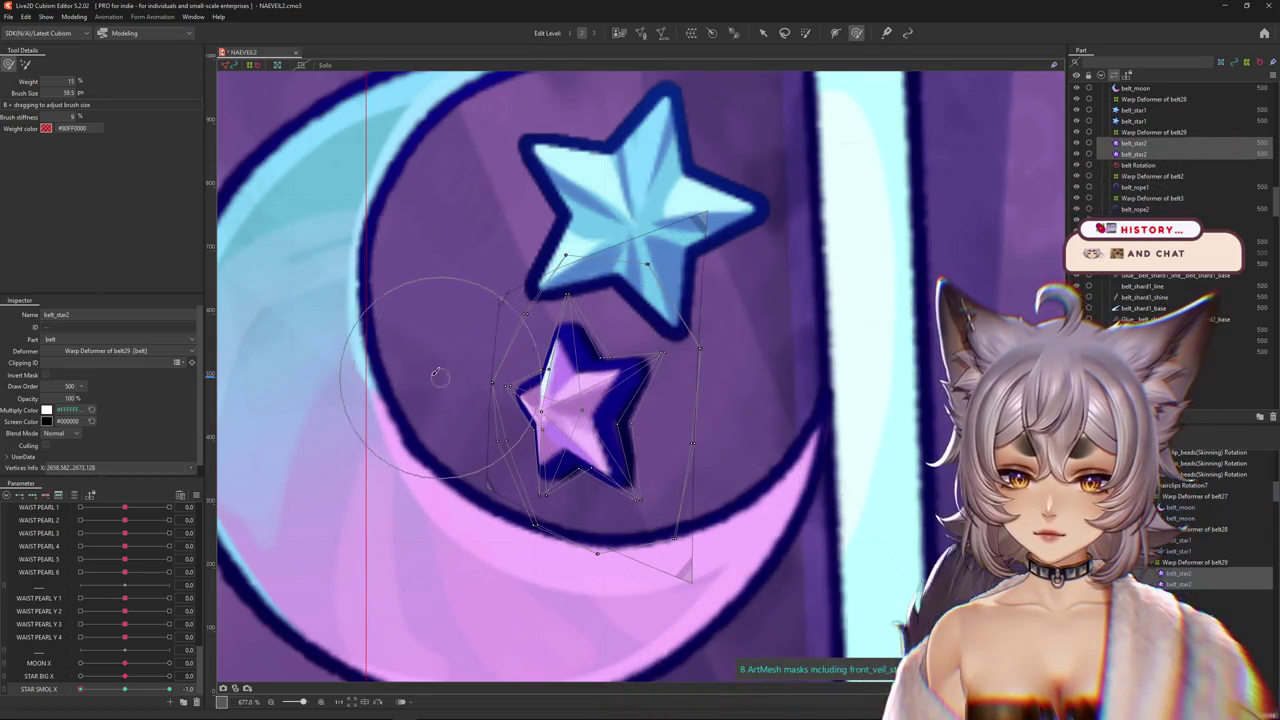
Preview the stars' motion on the STAR SMOL X and STAR BIG X sliders.
{"action": "scroll", "coordinate": [437, 375], "scroll_direction": "down", "scroll_amount": 2}
{"action": "scroll", "coordinate": [641, 435], "scroll_direction": "down", "scroll_amount": 2}
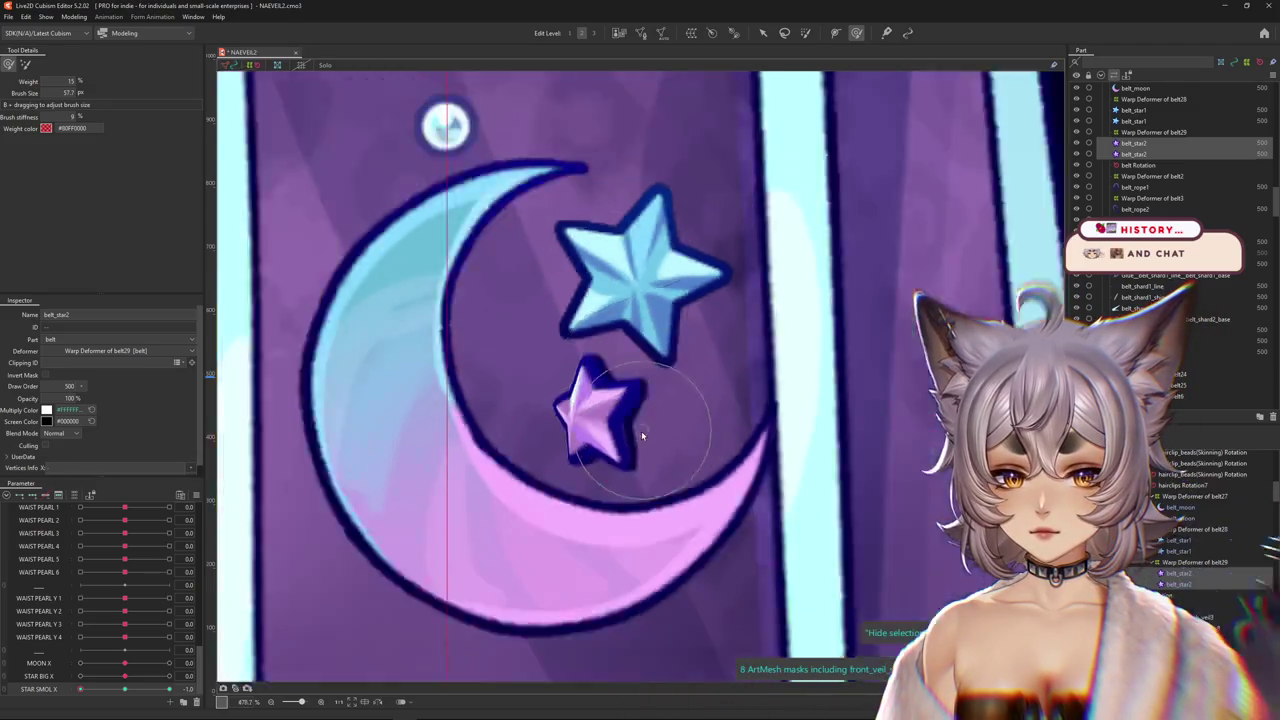
{"action": "scroll", "coordinate": [641, 435], "scroll_direction": "down", "scroll_amount": 3}
{"action": "left_click_drag", "start_coordinate": [89, 689], "coordinate": [71, 689]}
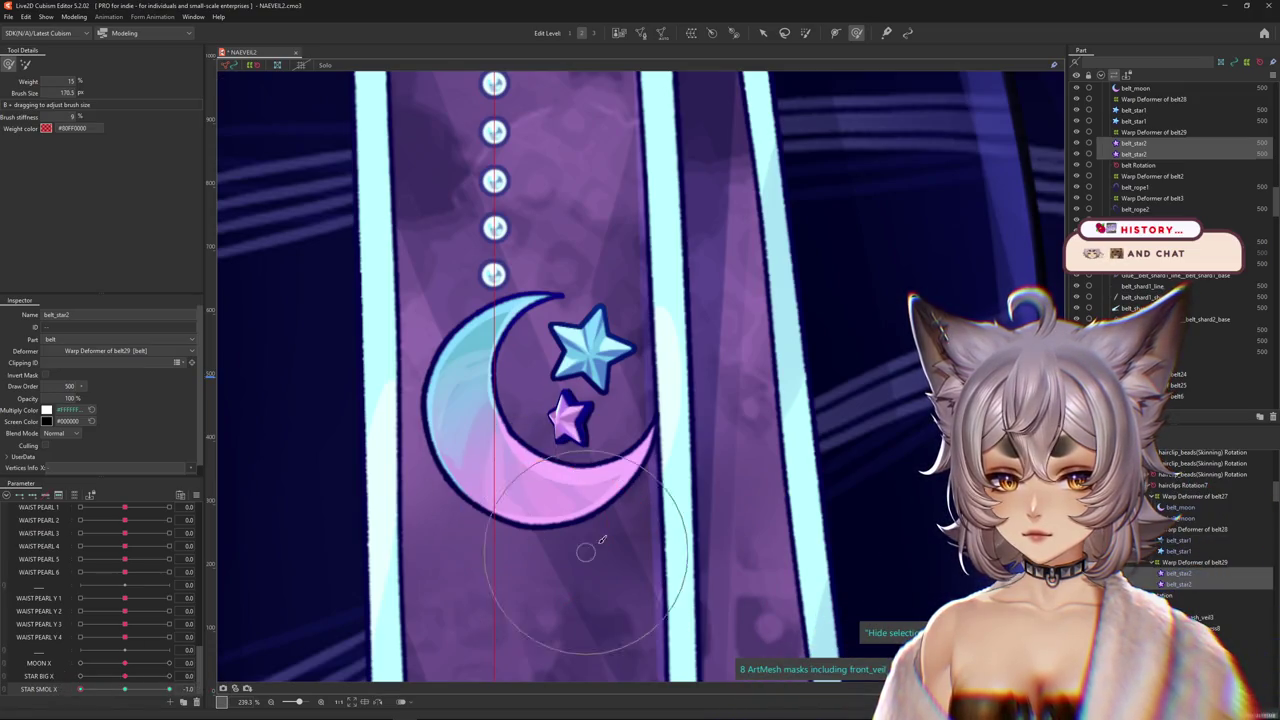
{"action": "left_click_drag", "start_coordinate": [124, 676], "coordinate": [199, 645]}
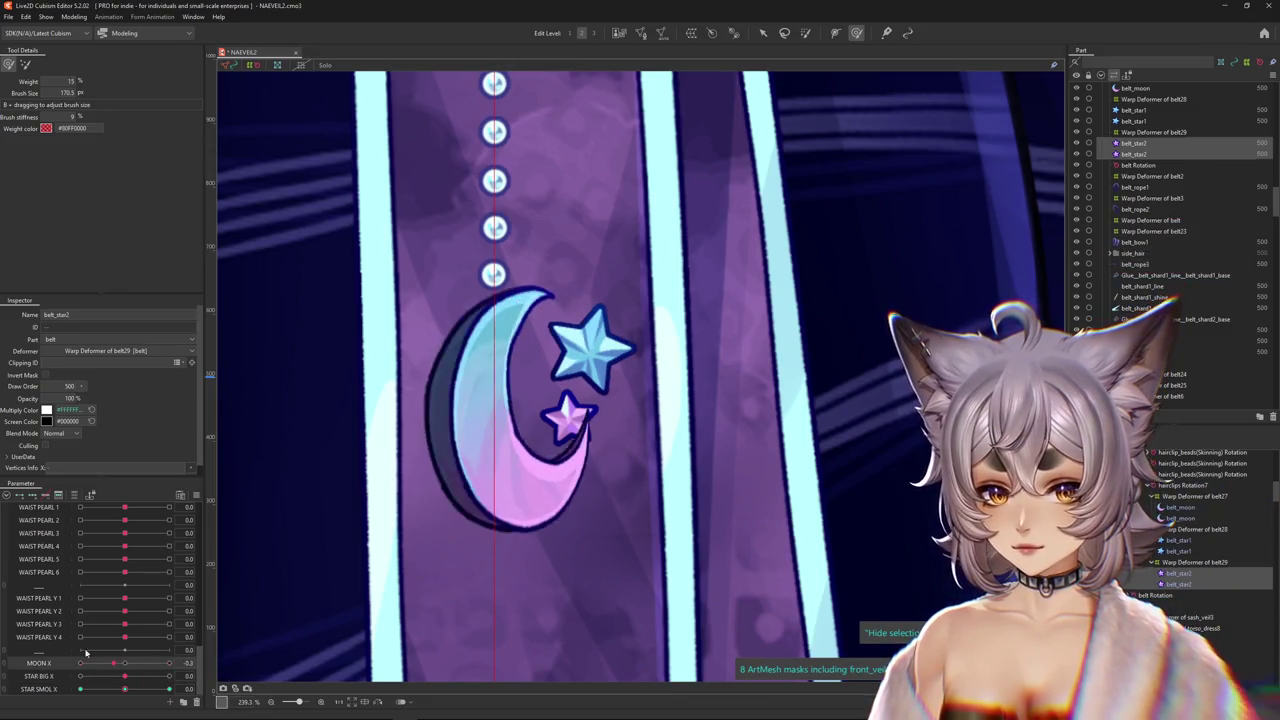
Scrub STAR BIG X, then replicate the MOON X parameter.
{"action": "mouse_move", "coordinate": [124, 676]}
{"action": "left_mouse_down"}
{"action": "mouse_move", "coordinate": [119, 663]}
{"action": "mouse_move", "coordinate": [130, 690]}
{"action": "mouse_move", "coordinate": [70, 676]}
{"action": "left_mouse_up"}
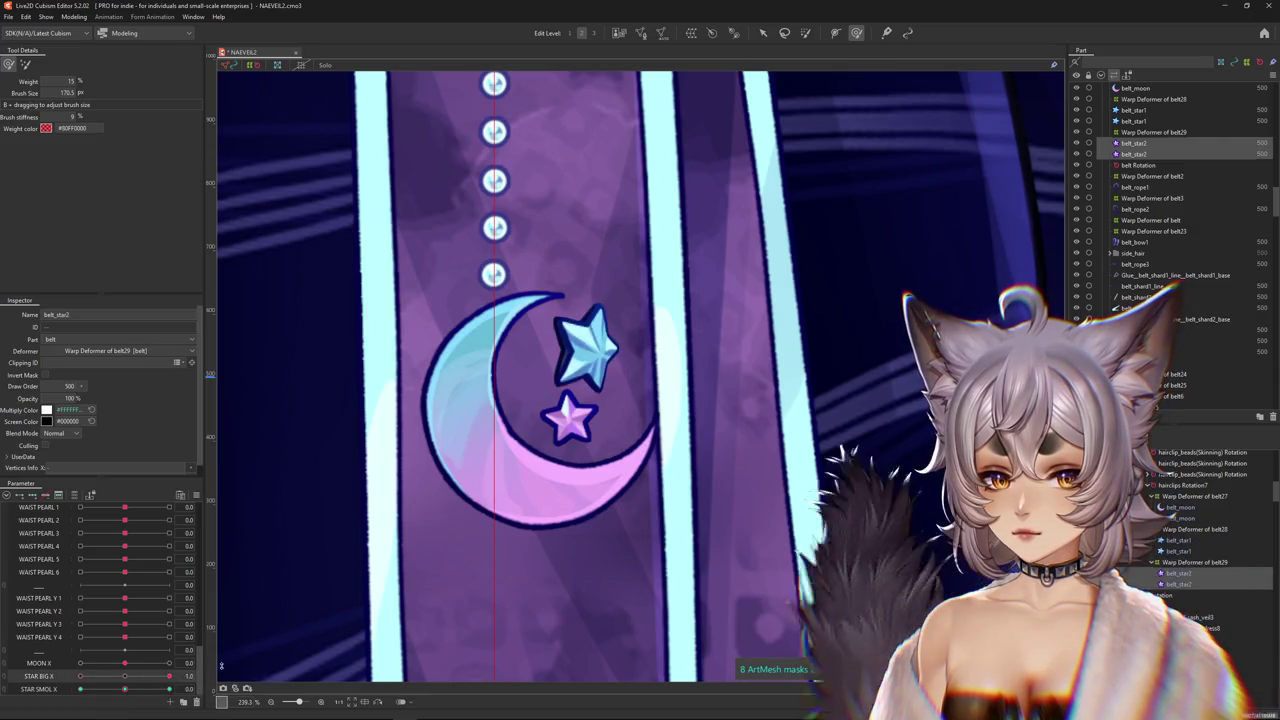
{"action": "right_click", "coordinate": [36, 664]}
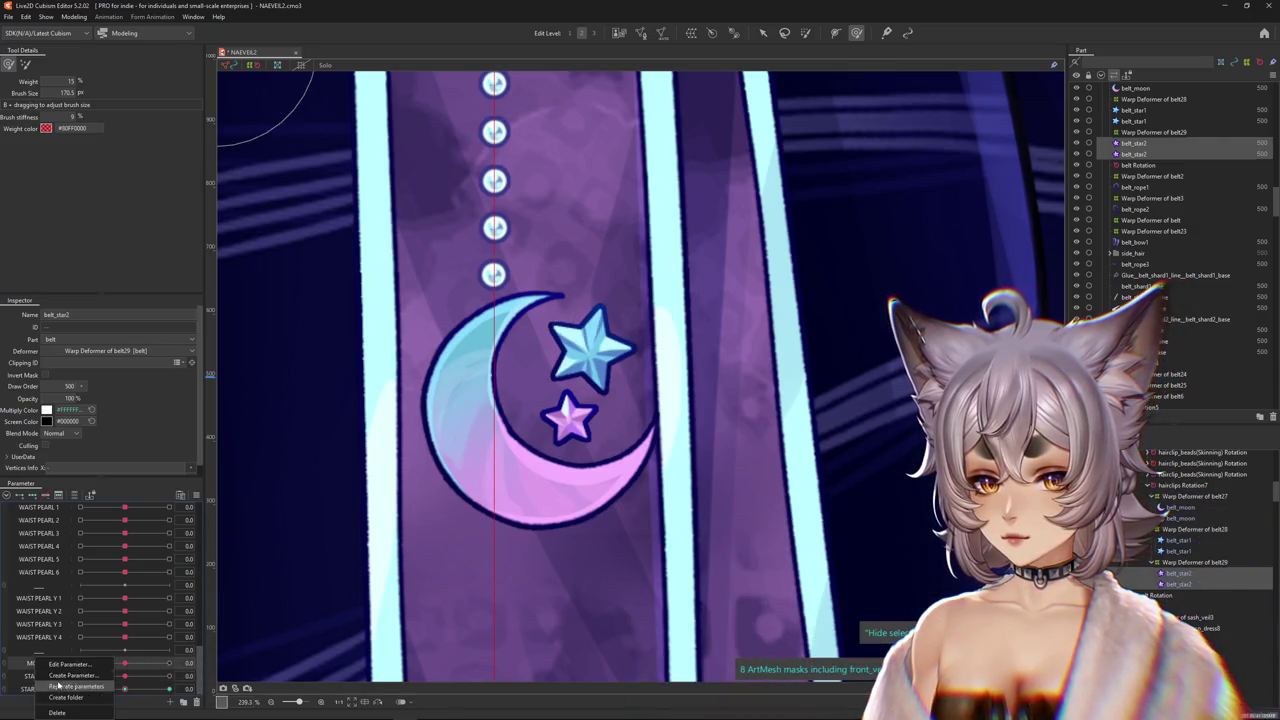
{"action": "left_click", "coordinate": [62, 677]}
{"action": "key", "text": "Escape"}
Rename the copied parameter to MOON Y.
{"action": "right_click", "coordinate": [55, 662]}
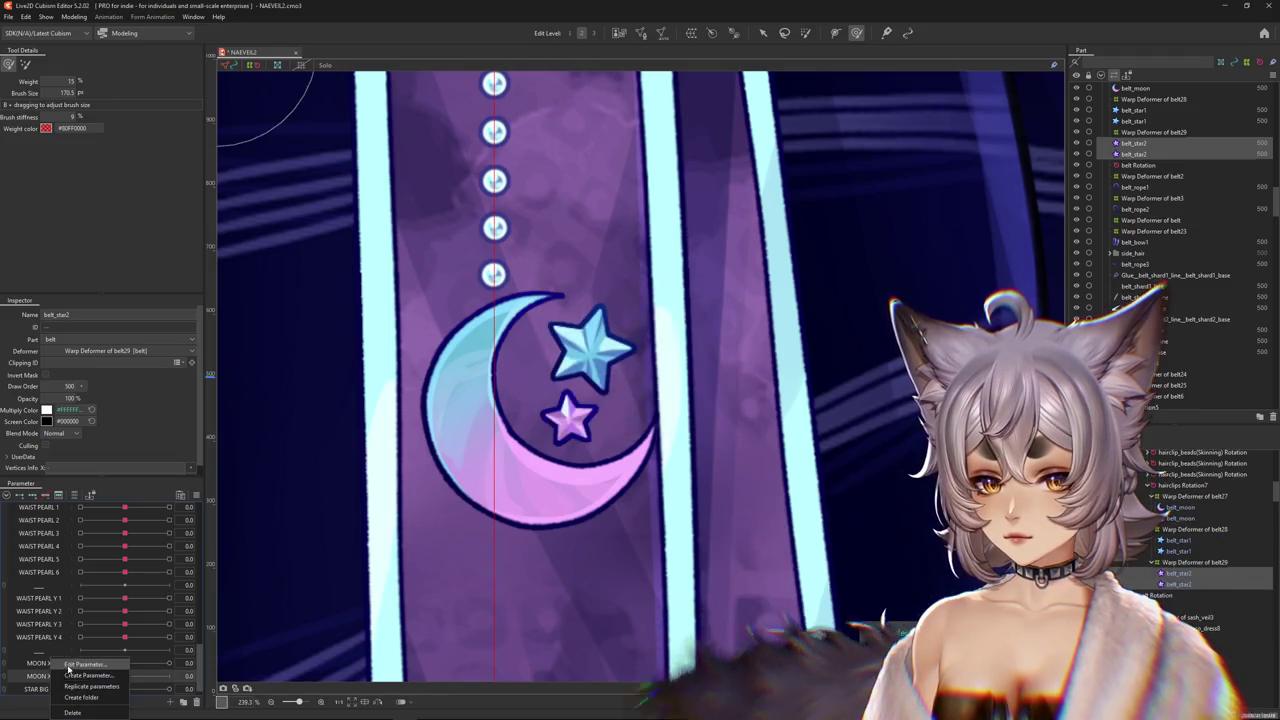
{"action": "left_click", "coordinate": [80, 664]}
{"action": "key", "text": "BackSpace"}
{"action": "type", "text": "Y"}
{"action": "key", "text": "Return"}
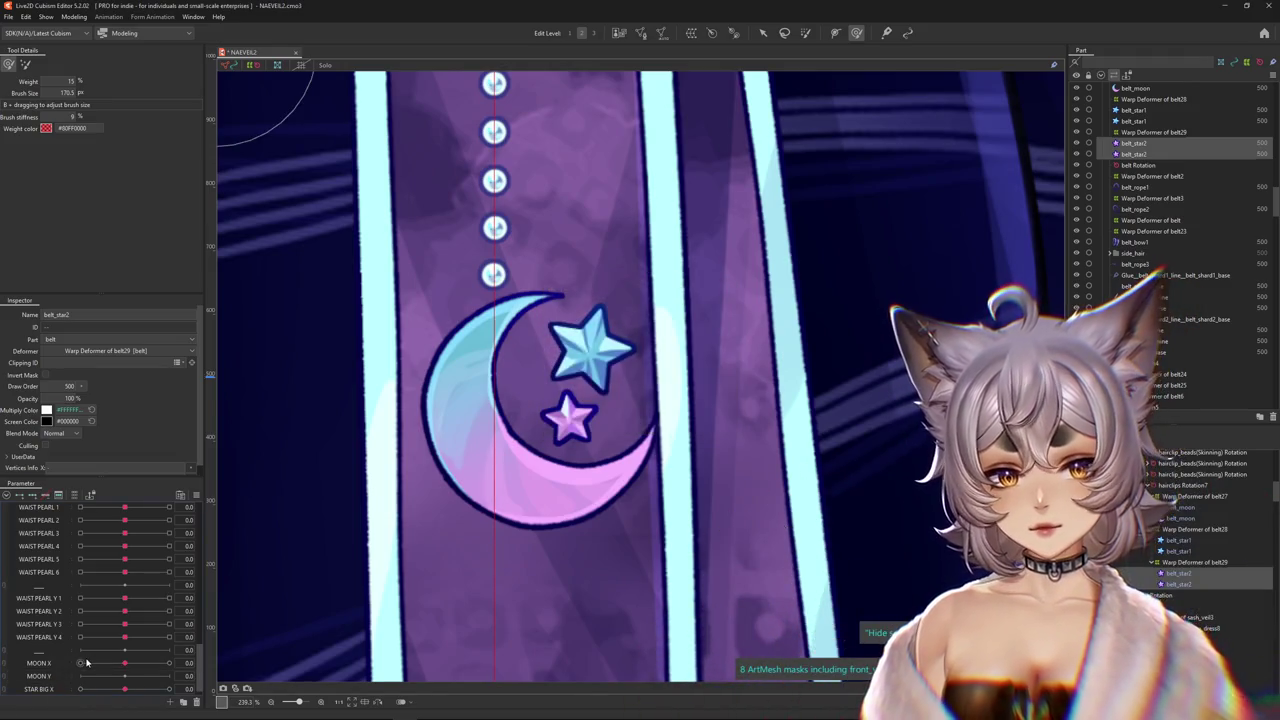
Select the moon's warp deformer from the canvas right-click menu.
{"action": "scroll", "coordinate": [543, 449], "scroll_direction": "up", "scroll_amount": 2}
{"action": "scroll", "coordinate": [552, 443], "scroll_direction": "up", "scroll_amount": 2}
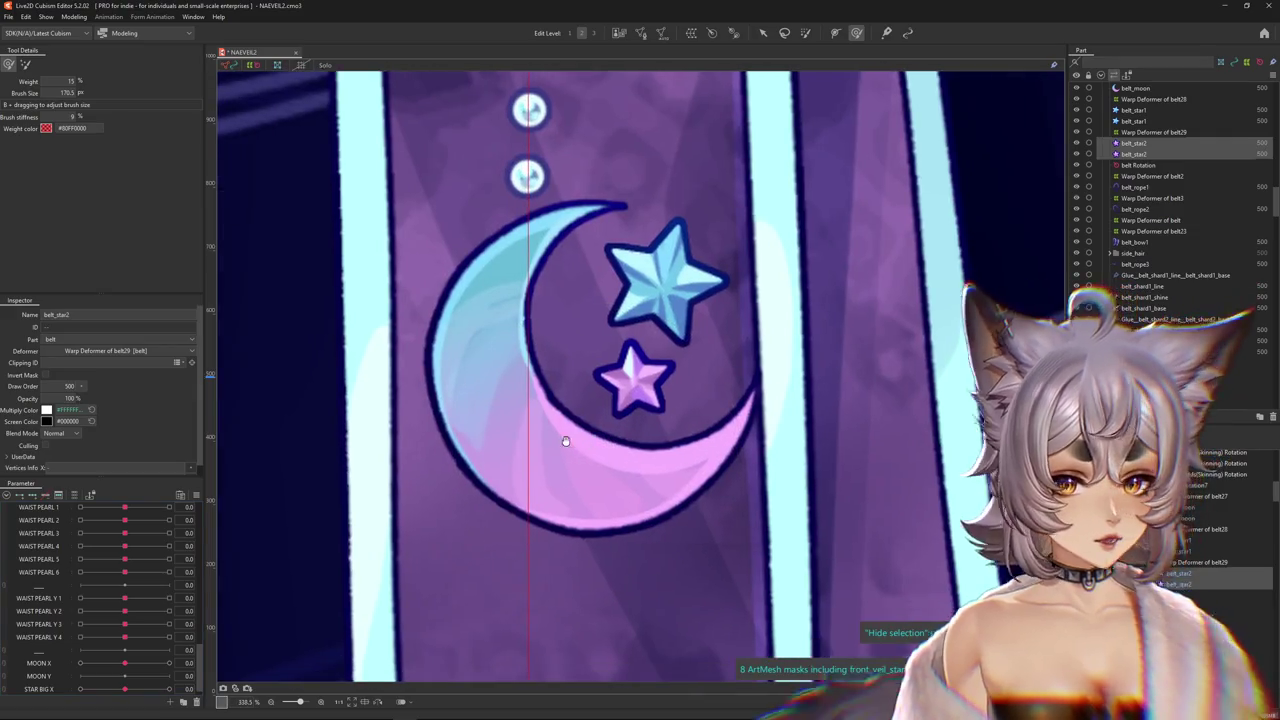
{"action": "right_click", "coordinate": [552, 443]}
{"action": "left_click", "coordinate": [590, 461]}
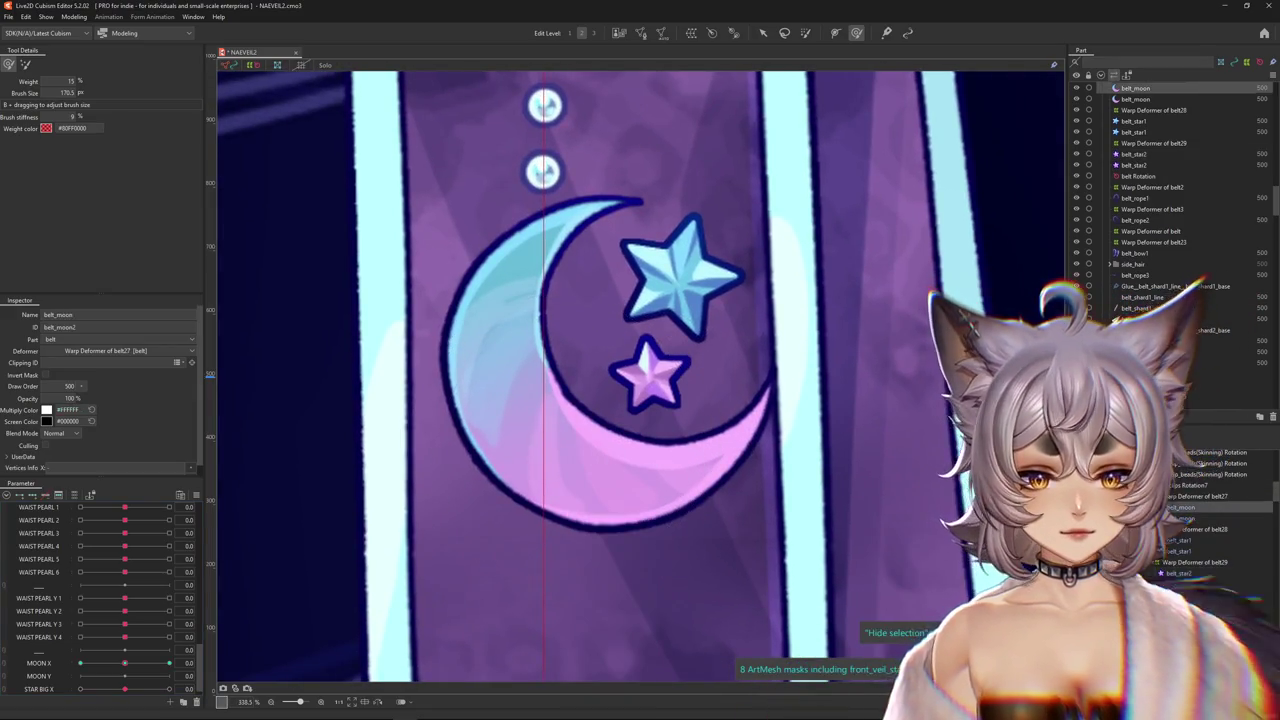
Select MOON Y and give the moon's warp deformer a perspective transform, wide bottom, narrow top.
{"action": "scroll", "coordinate": [100, 600], "scroll_direction": "down", "scroll_amount": 1}
{"action": "left_click", "coordinate": [38, 661]}
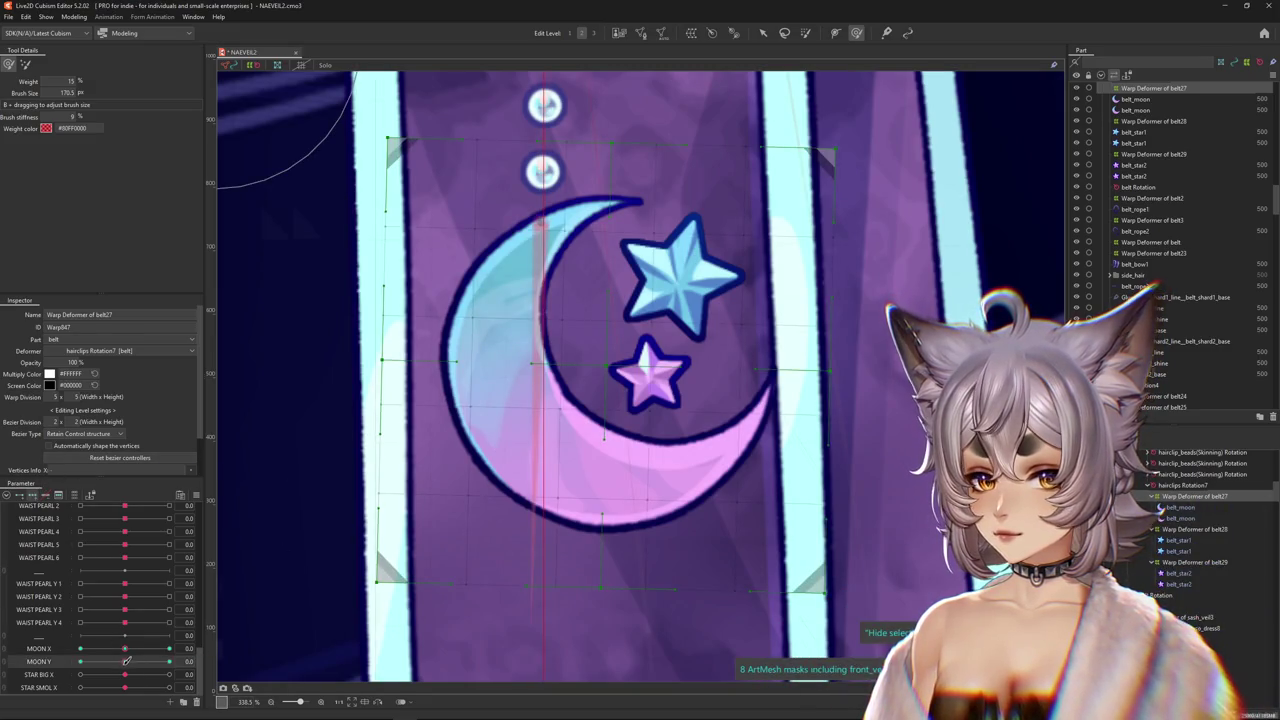
{"action": "scroll", "coordinate": [282, 600], "scroll_direction": "down", "scroll_amount": 2}
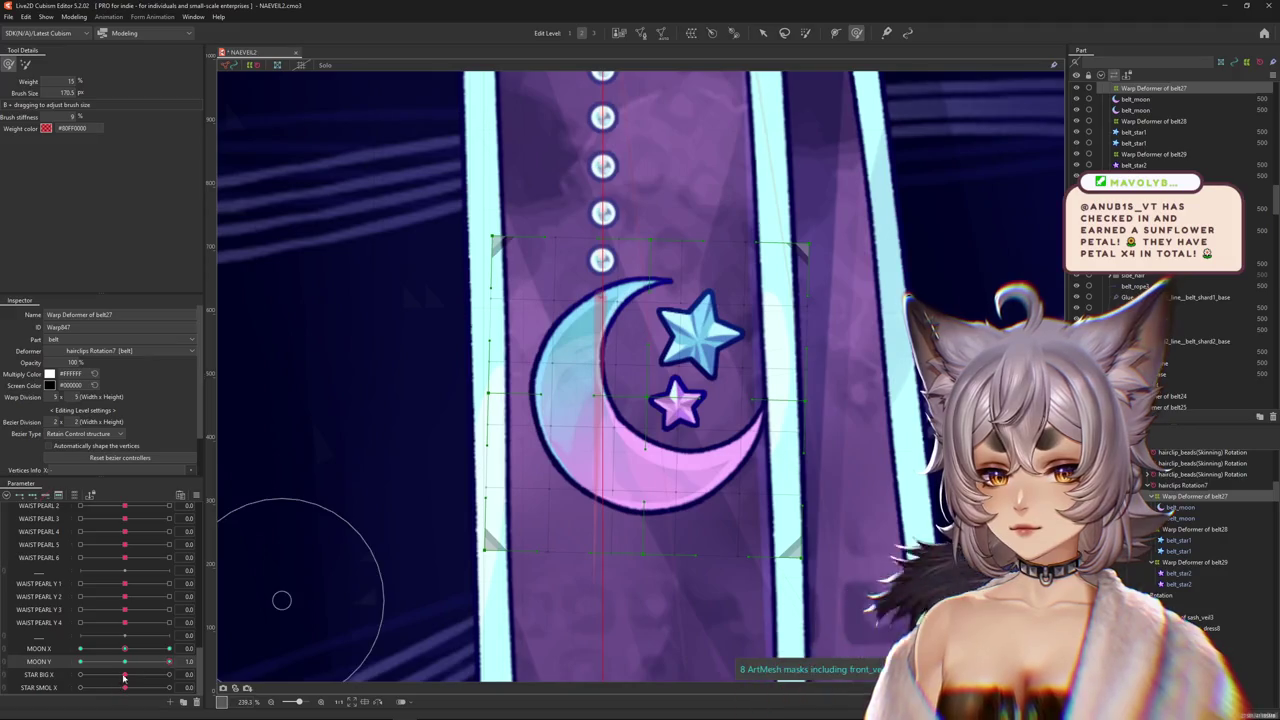
{"action": "left_click", "coordinate": [763, 33]}
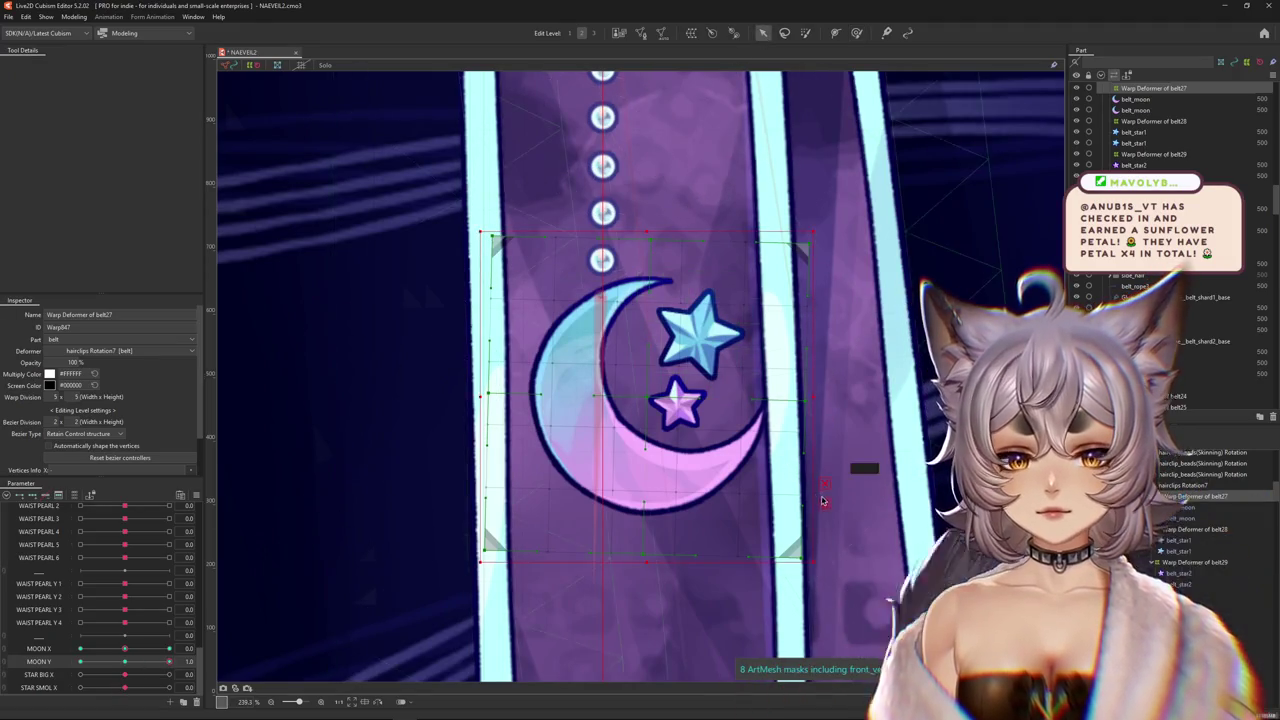
{"action": "key", "text": "ctrl+t"}
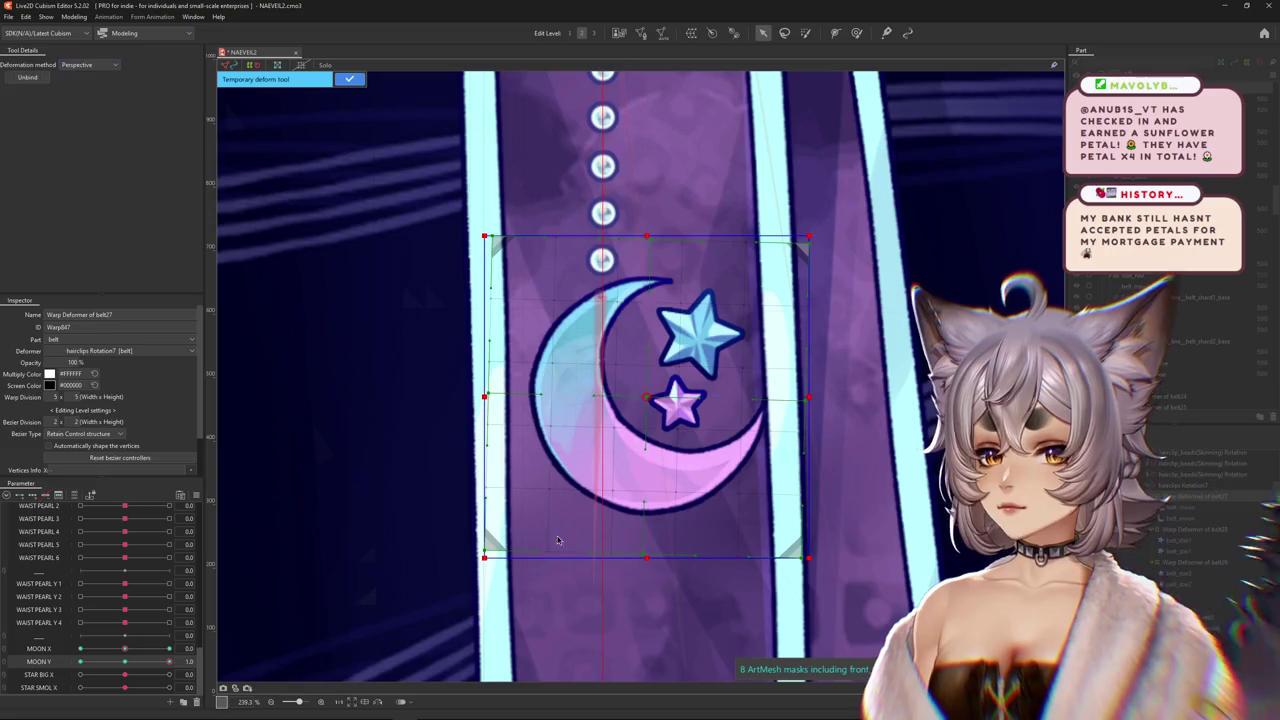
{"action": "left_click_drag", "start_coordinate": [485, 558], "coordinate": [441, 557]}
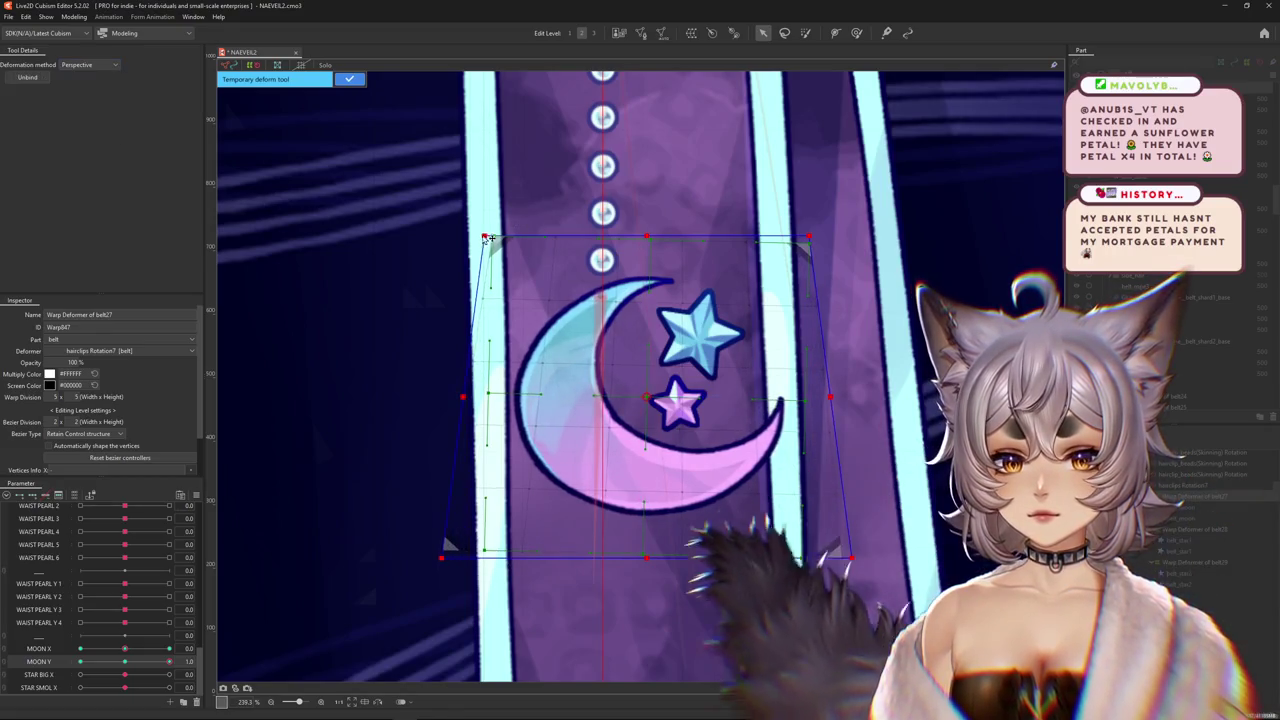
{"action": "left_click_drag", "start_coordinate": [485, 237], "coordinate": [514, 239]}
{"action": "left_click", "coordinate": [349, 79]}
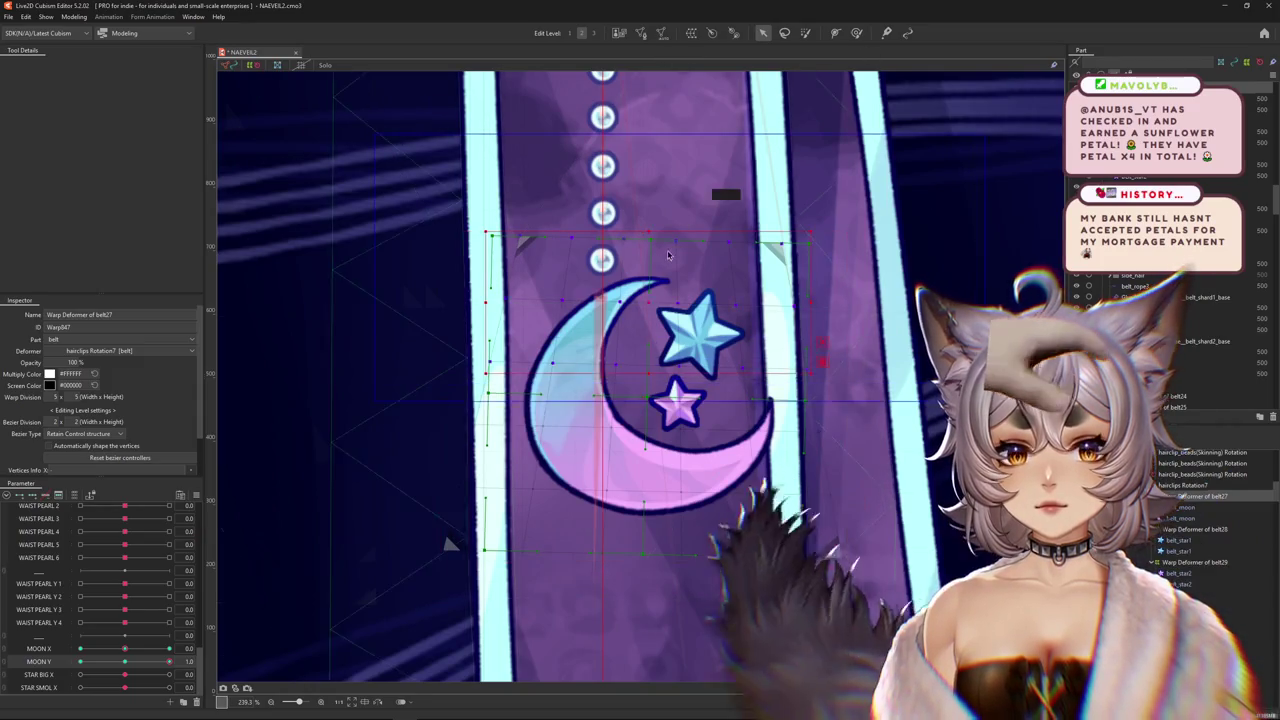
Adjust the deformer's top vertices, preview MOON Y, undo, and reselect the moon's warp deformer.
{"action": "left_click_drag", "start_coordinate": [638, 300], "coordinate": [638, 261]}
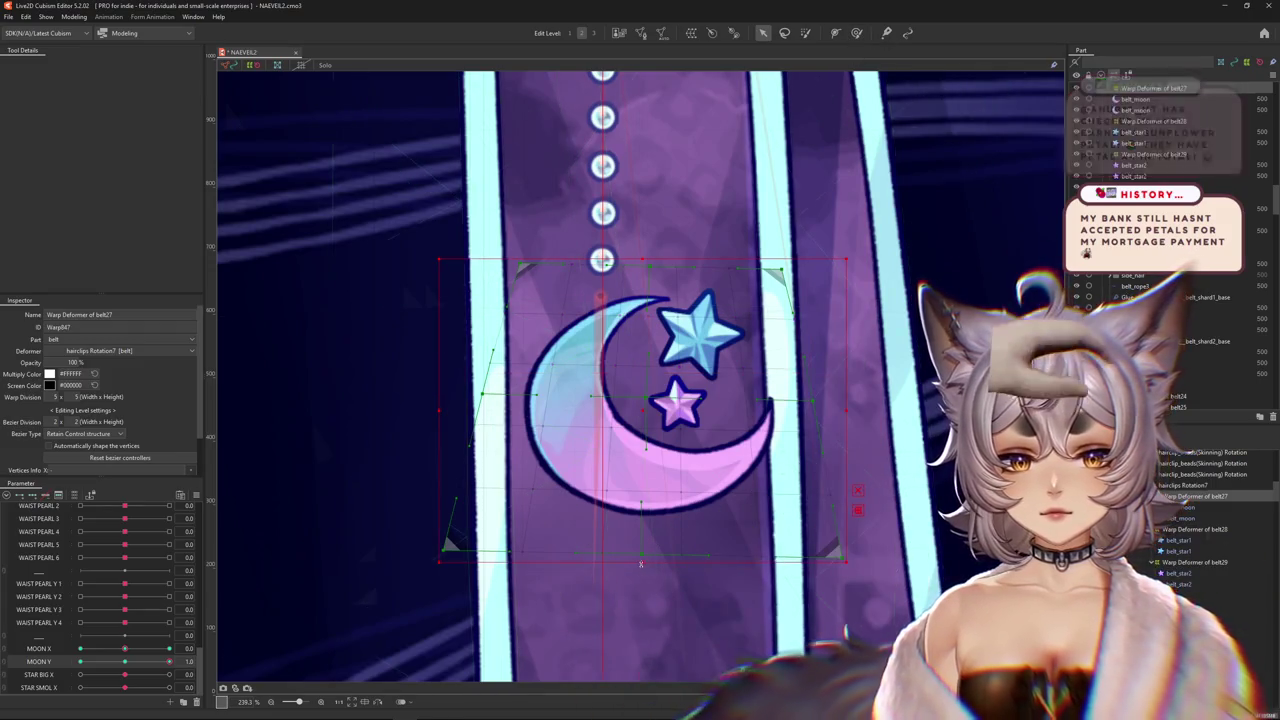
{"action": "left_click", "coordinate": [688, 437]}
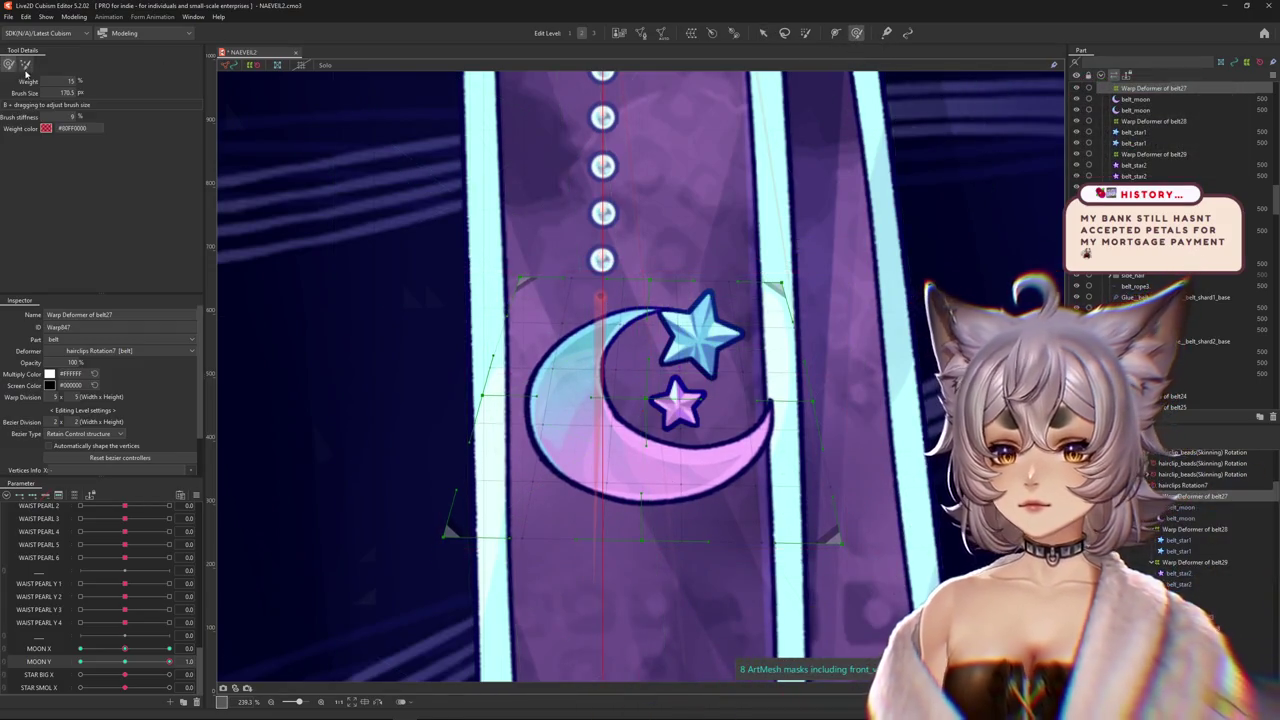
{"action": "left_click", "coordinate": [764, 33]}
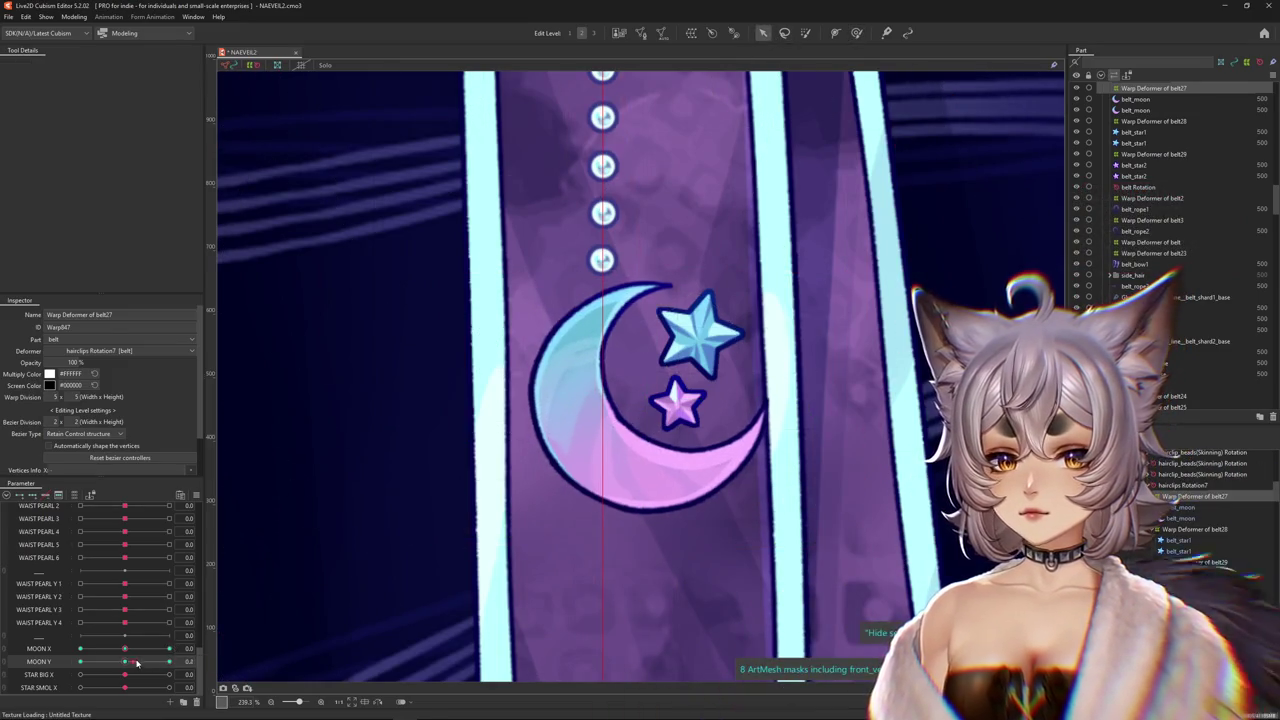
{"action": "left_click_drag", "start_coordinate": [622, 441], "coordinate": [640, 403]}
{"action": "key", "text": "ctrl+z"}
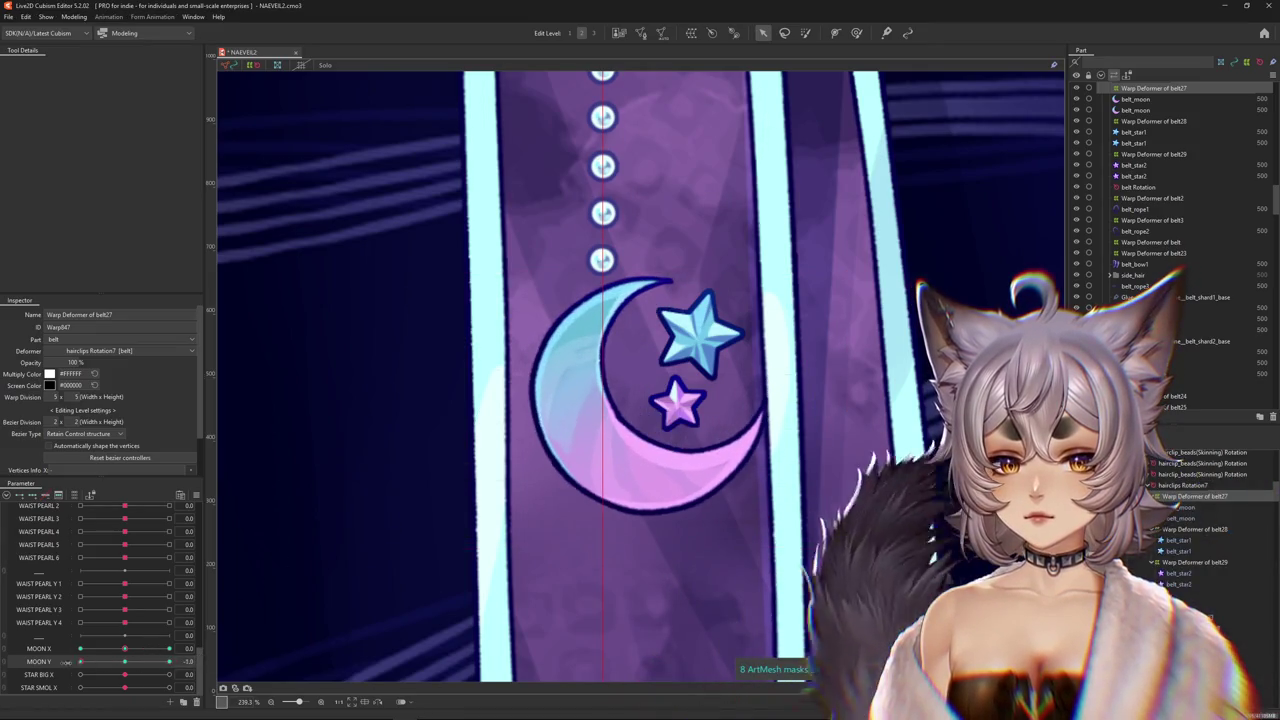
{"action": "left_click", "coordinate": [180, 664]}
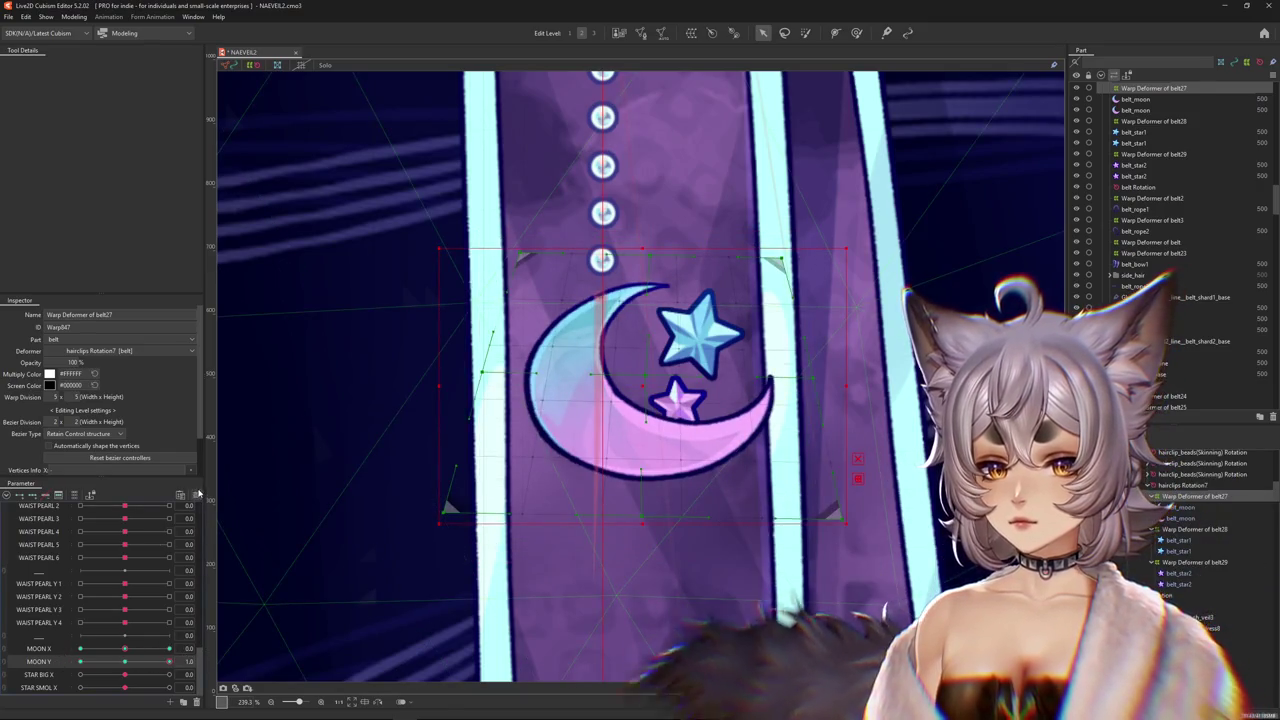
Bulk Reflect the MOON Y +1 keyform onto -1, then preview MOON Y at -1.
{"action": "left_click", "coordinate": [197, 495]}
{"action": "left_click", "coordinate": [250, 600]}
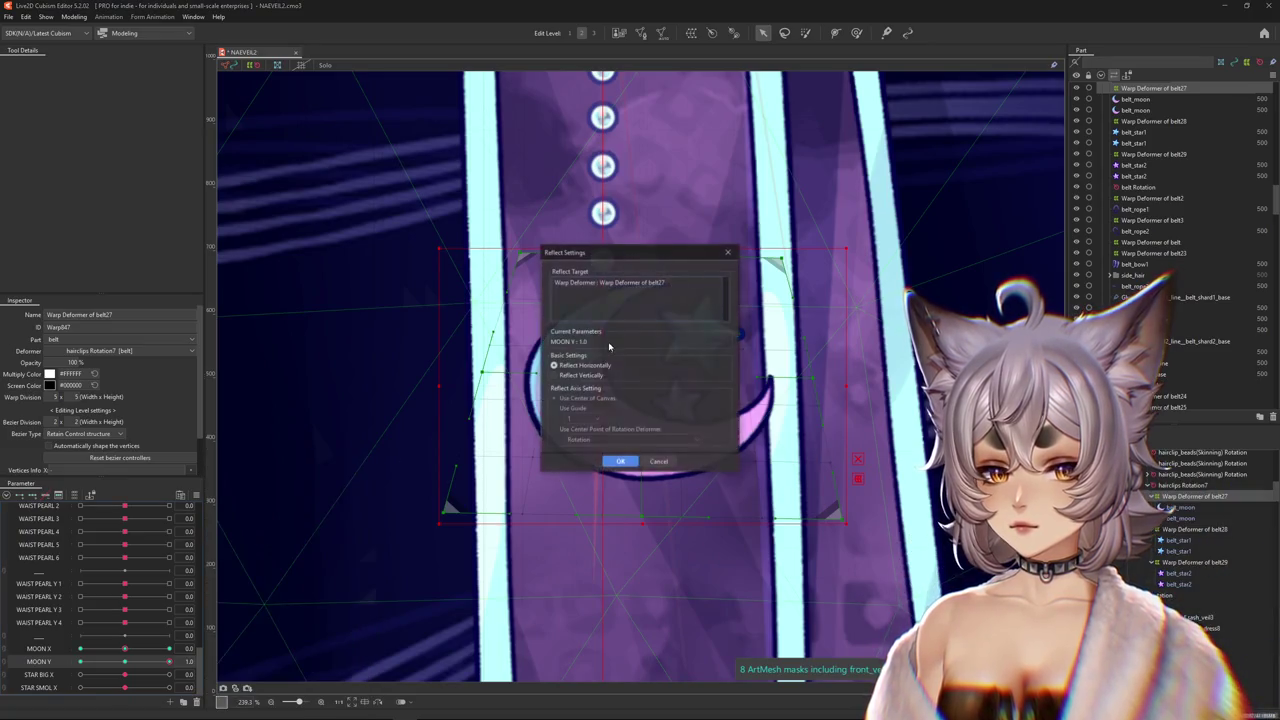
{"action": "left_click", "coordinate": [620, 461]}
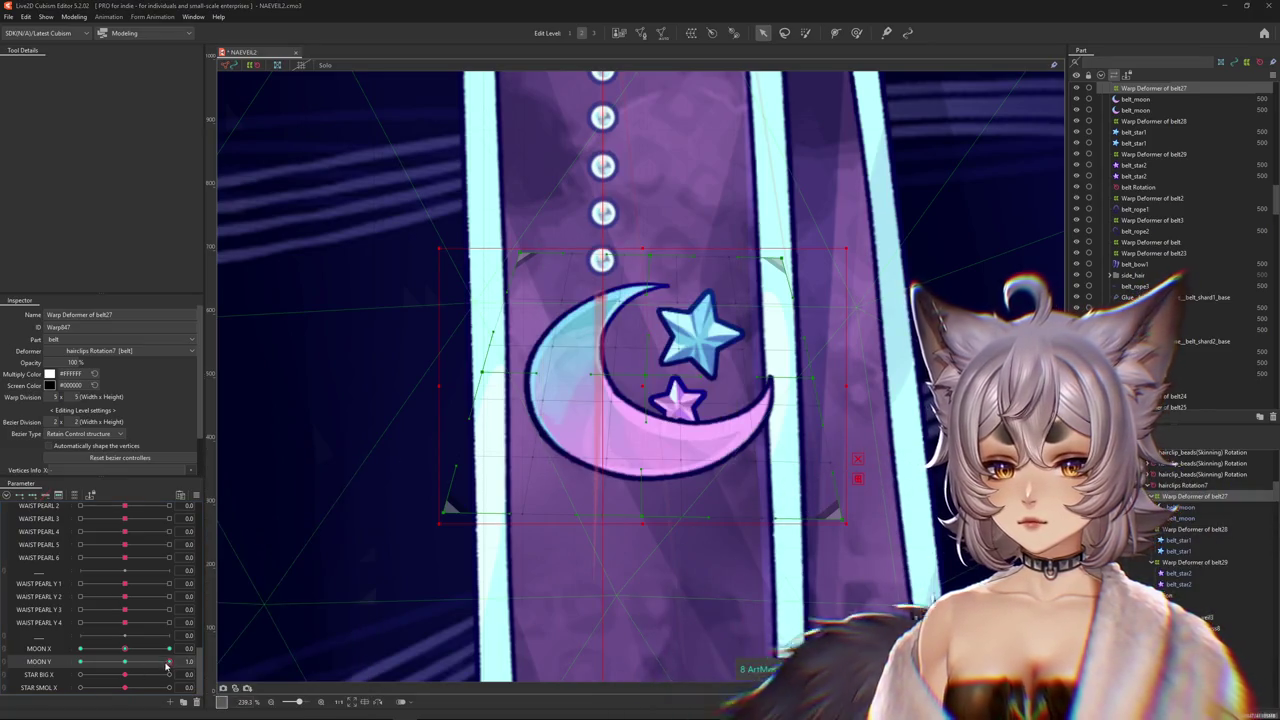
{"action": "left_click_drag", "start_coordinate": [35, 668], "coordinate": [3, 665]}
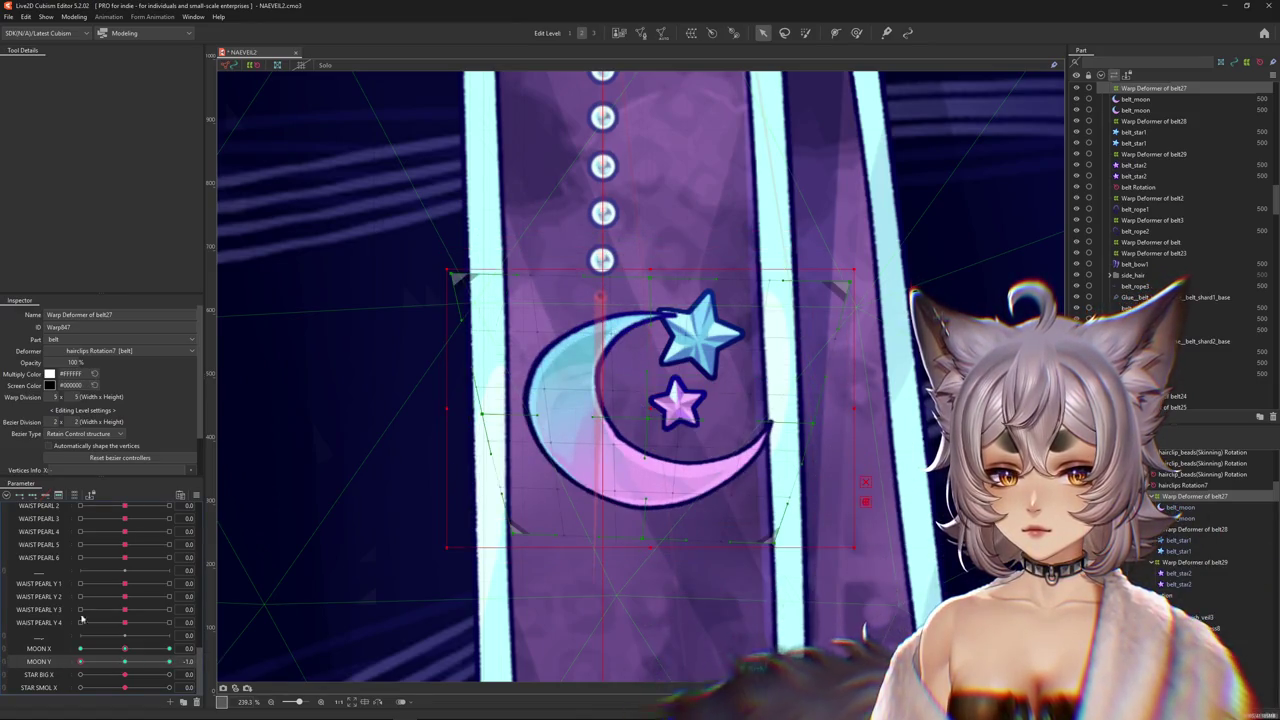
Pick the deform brush and shrink it for working on the moon's warp deformer.
{"action": "key", "text": "b"}
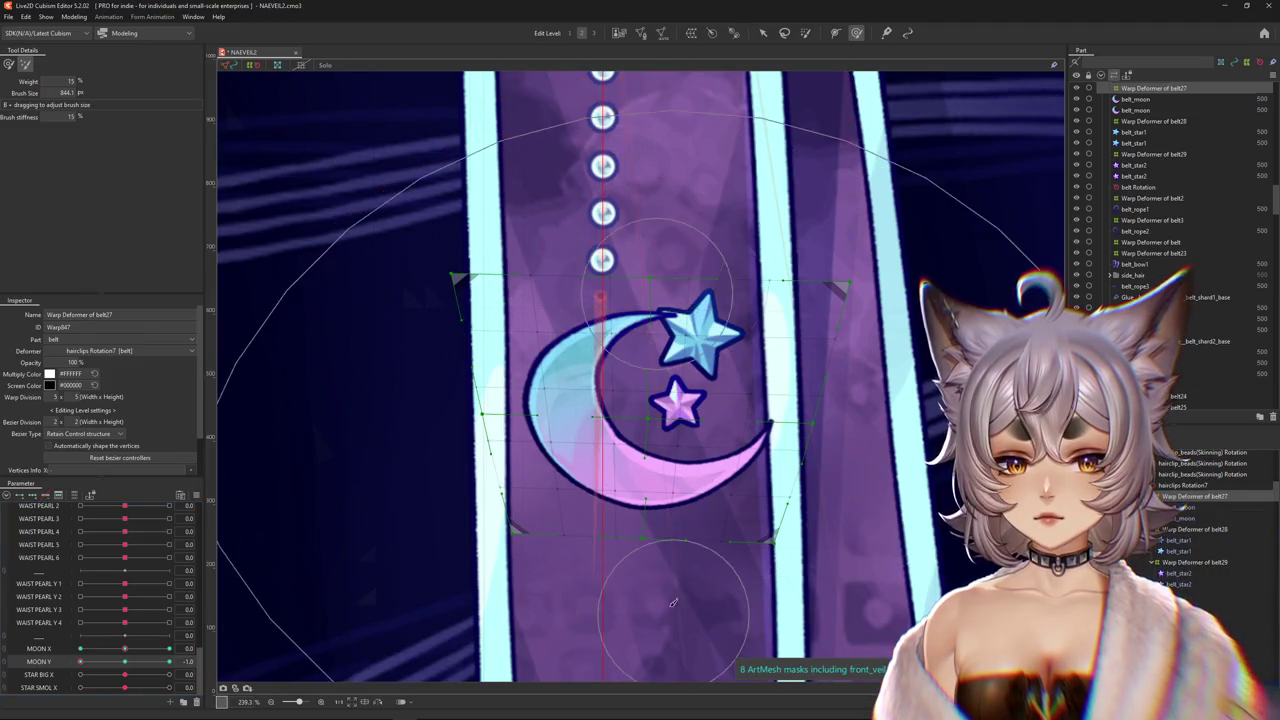
{"action": "scroll", "coordinate": [633, 453], "scroll_direction": "down", "scroll_amount": 2}
{"action": "left_click_drag", "start_coordinate": [520, 490], "coordinate": [401, 378]}
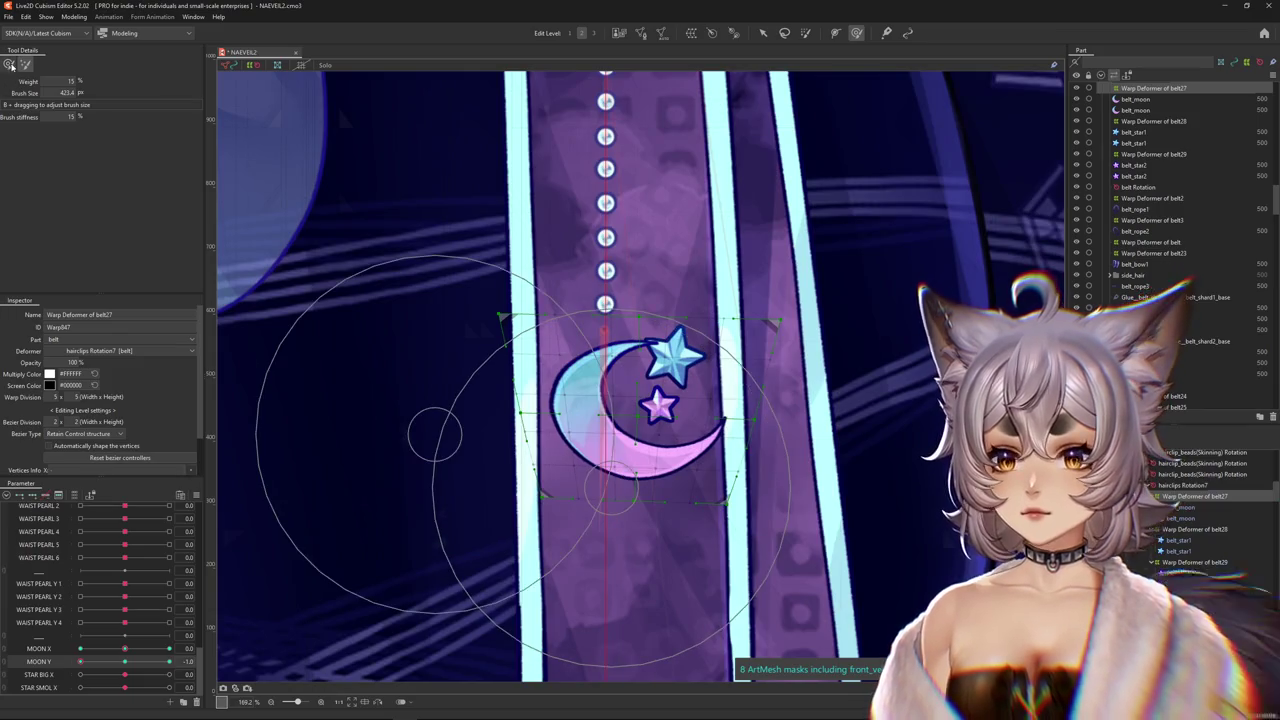
{"action": "left_click", "coordinate": [9, 65]}
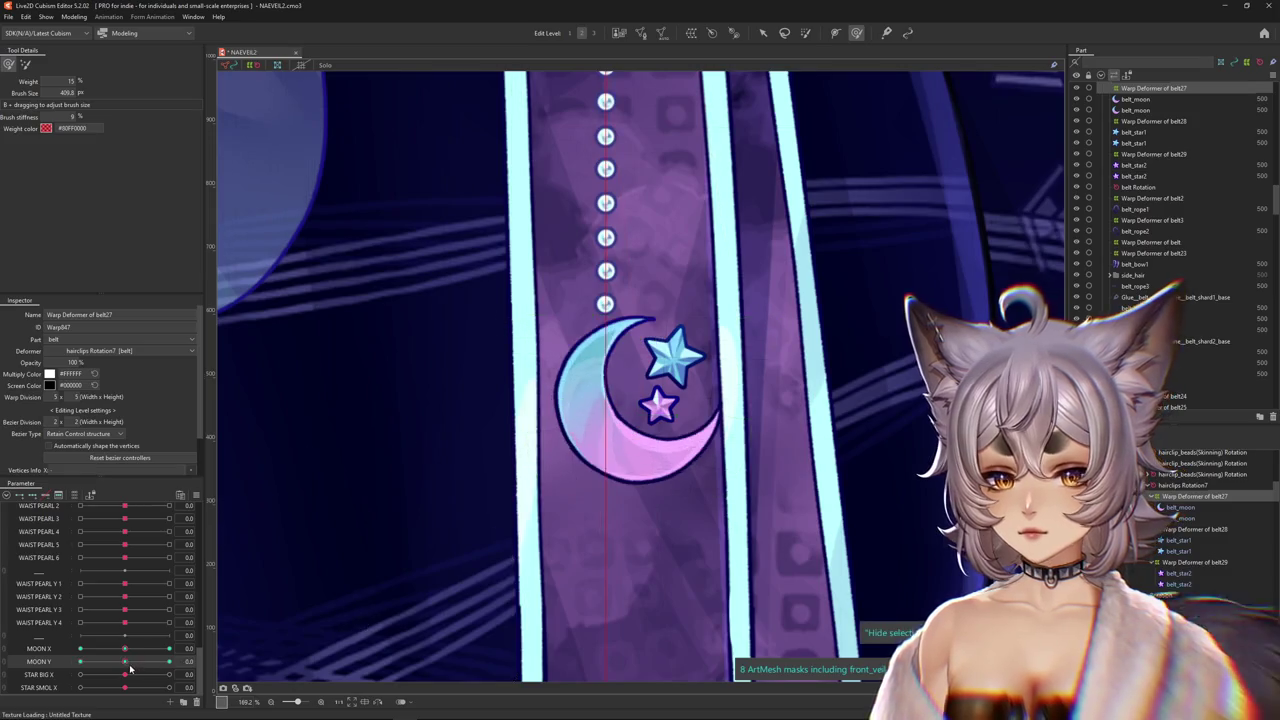
{"action": "mouse_move", "coordinate": [540, 296]}
{"action": "left_mouse_down"}
{"action": "mouse_move", "coordinate": [500, 296]}
{"action": "mouse_move", "coordinate": [730, 293]}
{"action": "left_mouse_up"}
{"action": "left_click_drag", "start_coordinate": [885, 530], "coordinate": [665, 602]}
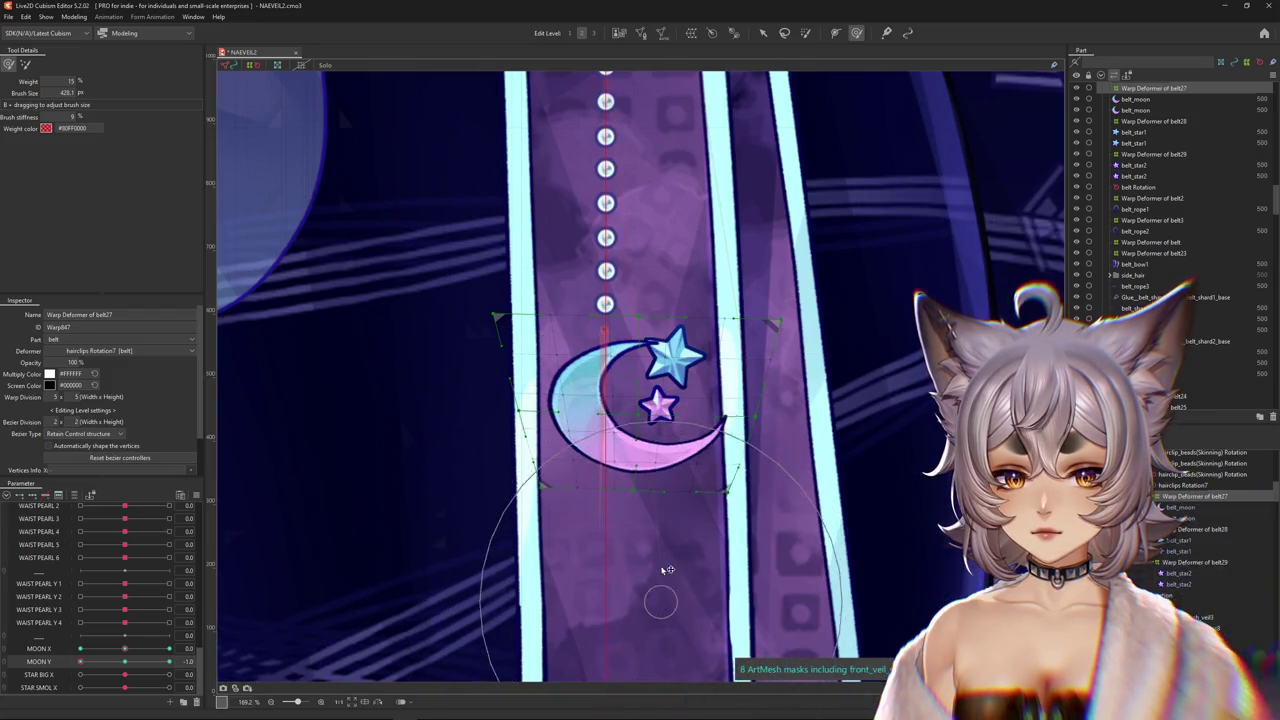
Return MOON Y to 0.0, reselect the deform brush, then move MOON Y negative and resize it.
{"action": "mouse_move", "coordinate": [168, 661]}
{"action": "left_mouse_down"}
{"action": "mouse_move", "coordinate": [123, 662]}
{"action": "mouse_move", "coordinate": [168, 662]}
{"action": "left_mouse_up"}
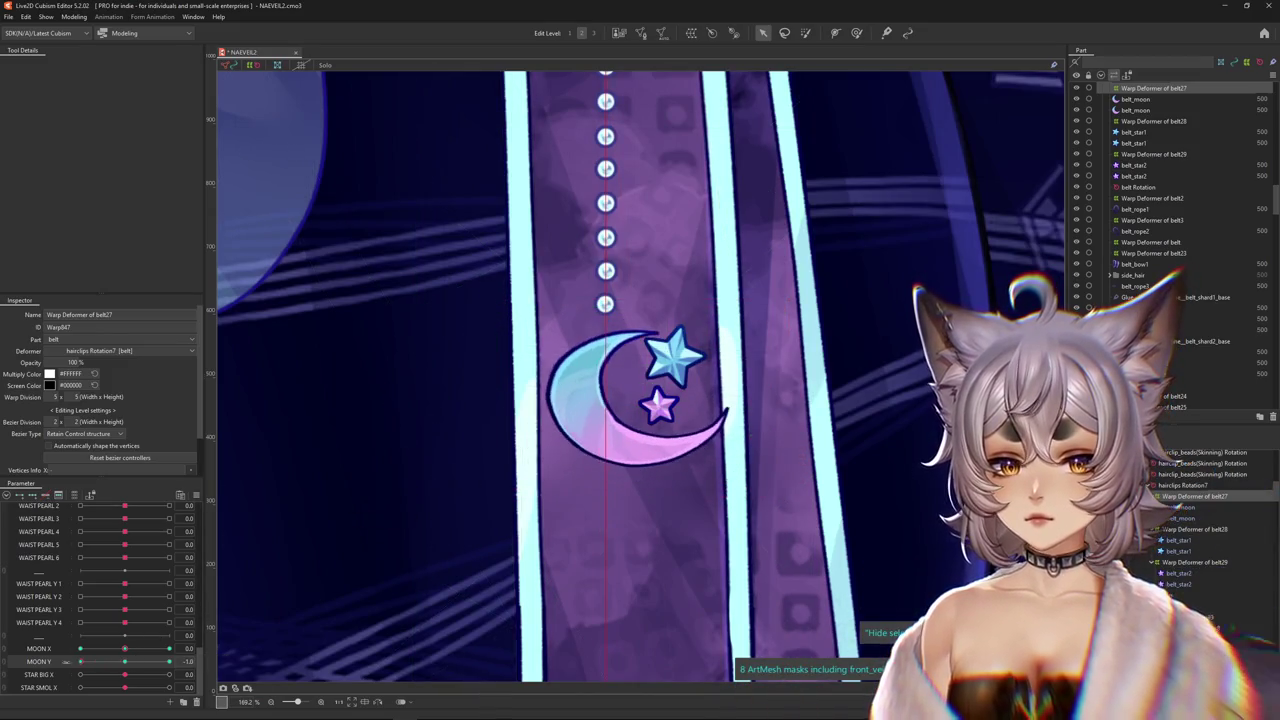
{"action": "left_click", "coordinate": [856, 33]}
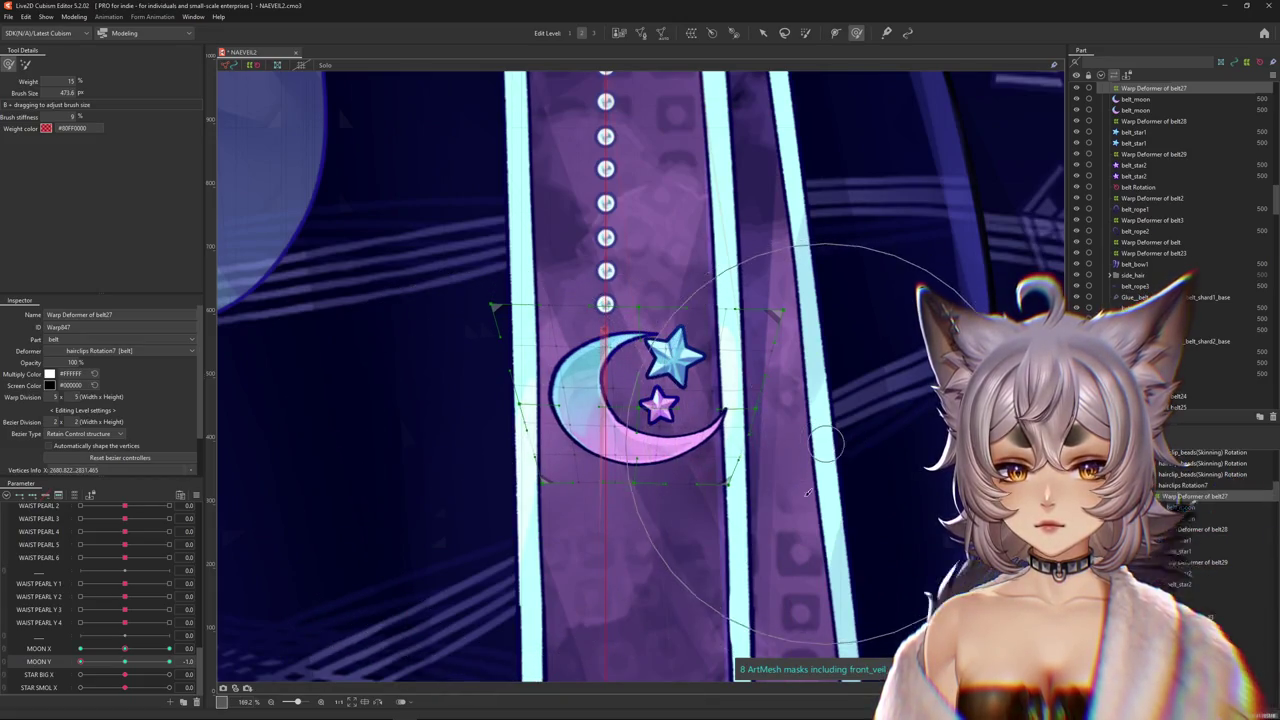
{"action": "left_click_drag", "start_coordinate": [600, 500], "coordinate": [519, 497]}
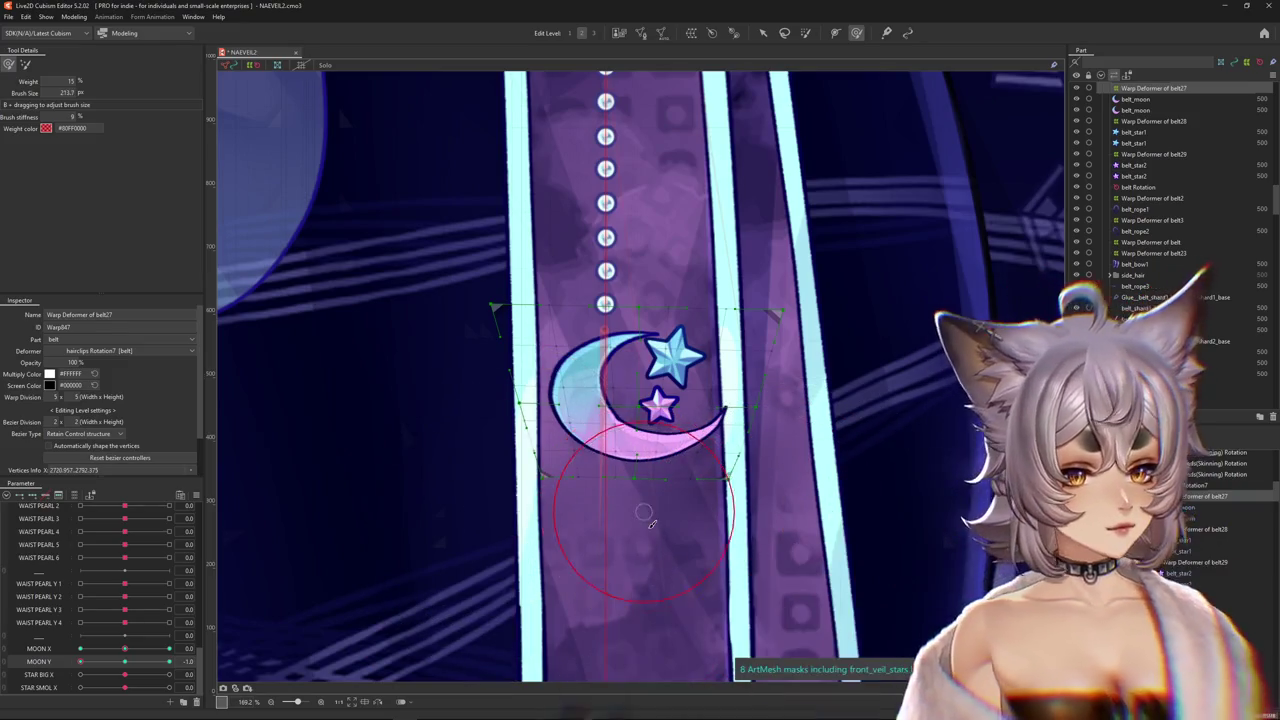
{"action": "left_click_drag", "start_coordinate": [644, 506], "coordinate": [650, 519]}
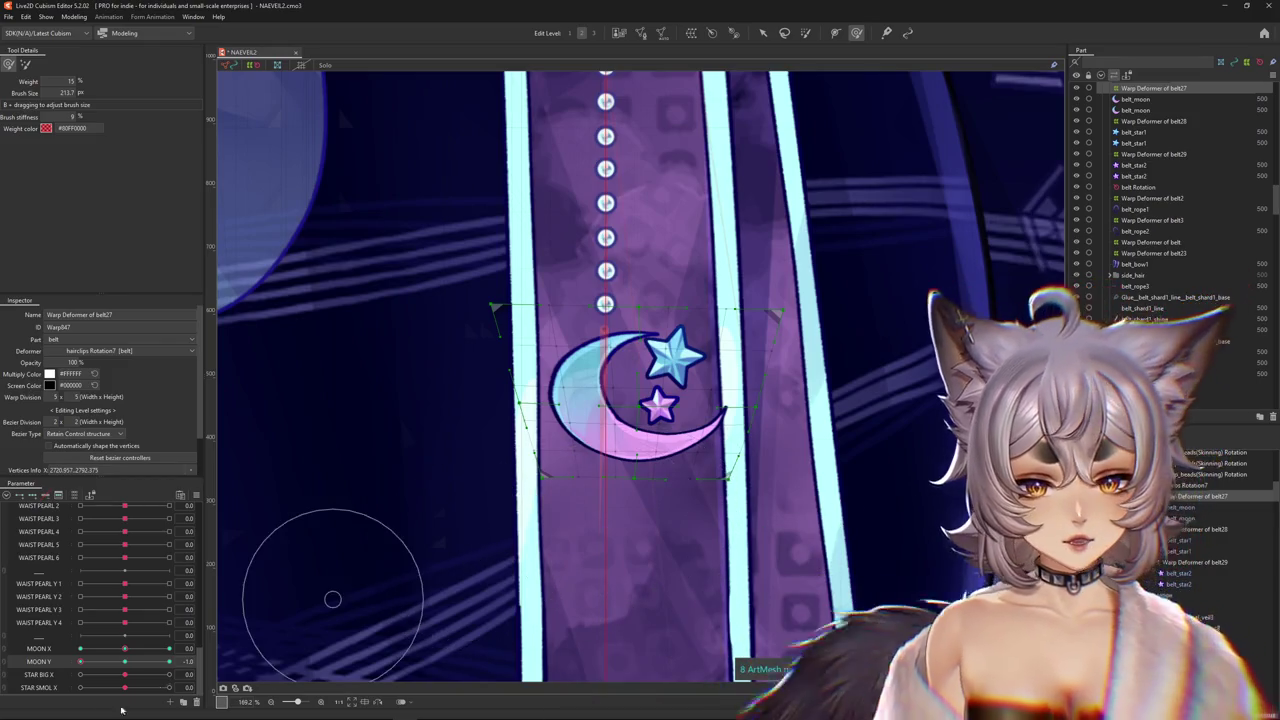
{"action": "left_click_drag", "start_coordinate": [125, 662], "coordinate": [106, 665]}
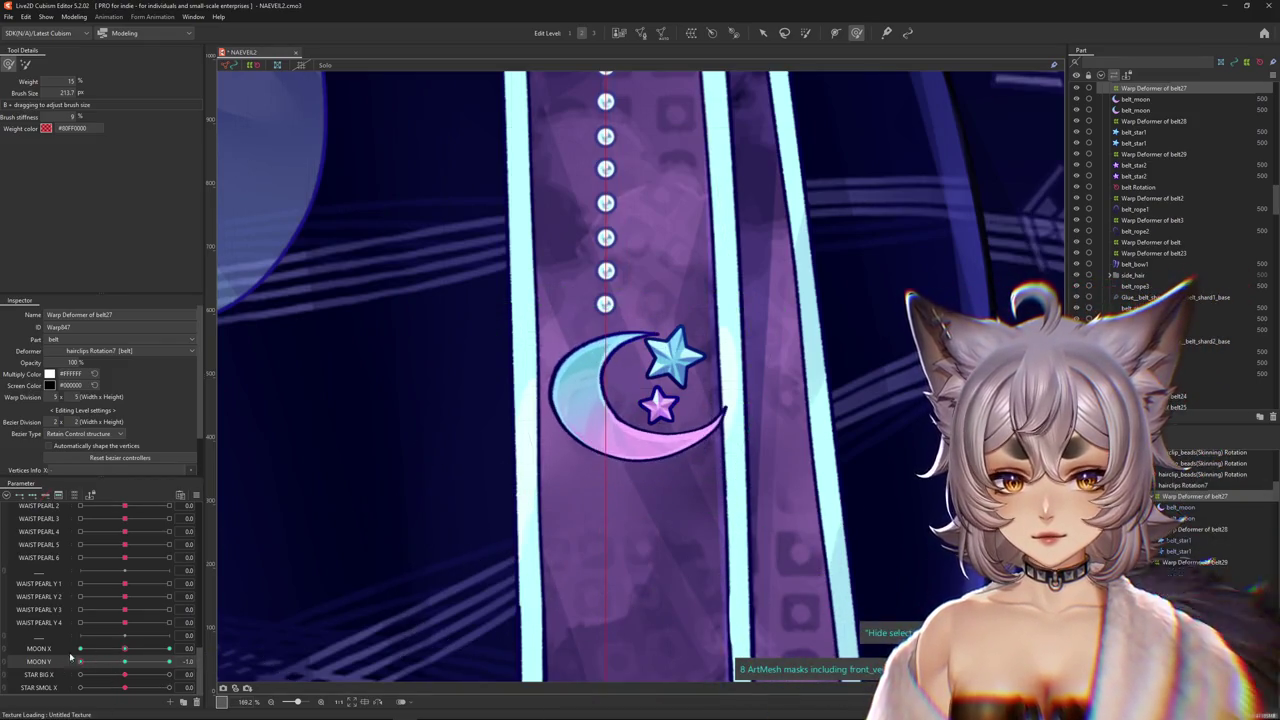
{"action": "left_click_drag", "start_coordinate": [760, 394], "coordinate": [843, 394]}
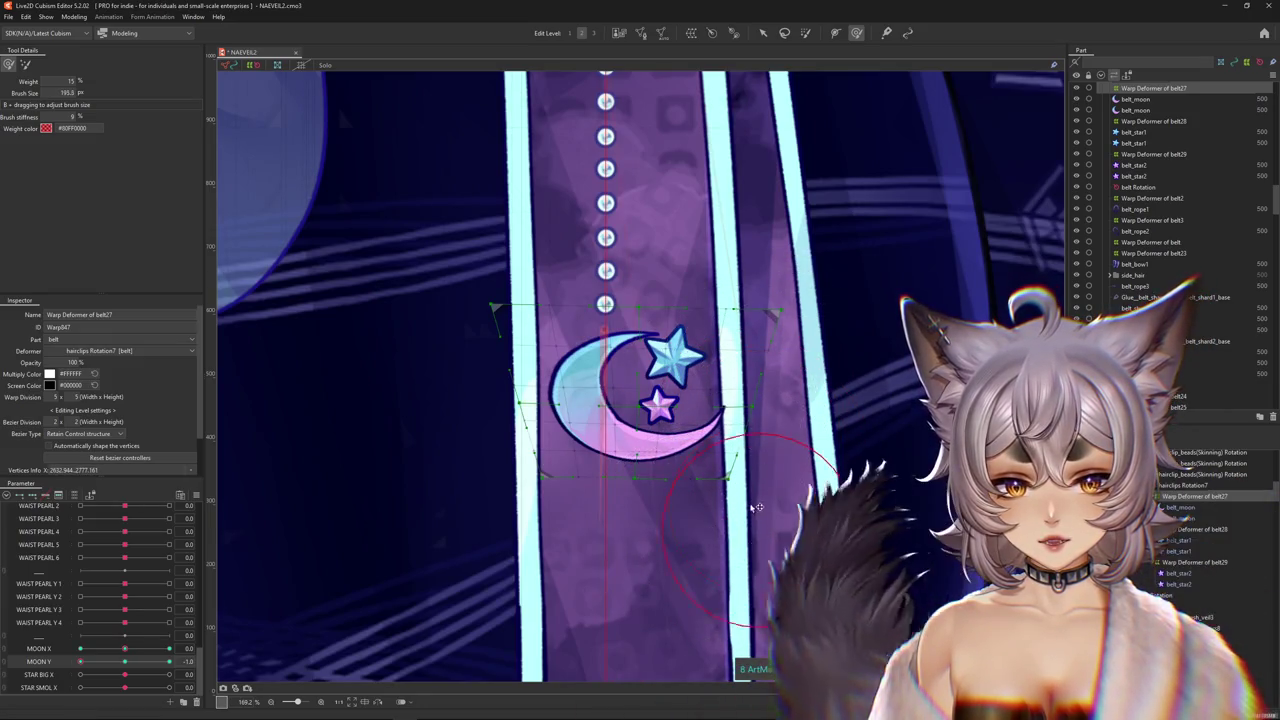
{"action": "left_click_drag", "start_coordinate": [710, 538], "coordinate": [702, 452]}
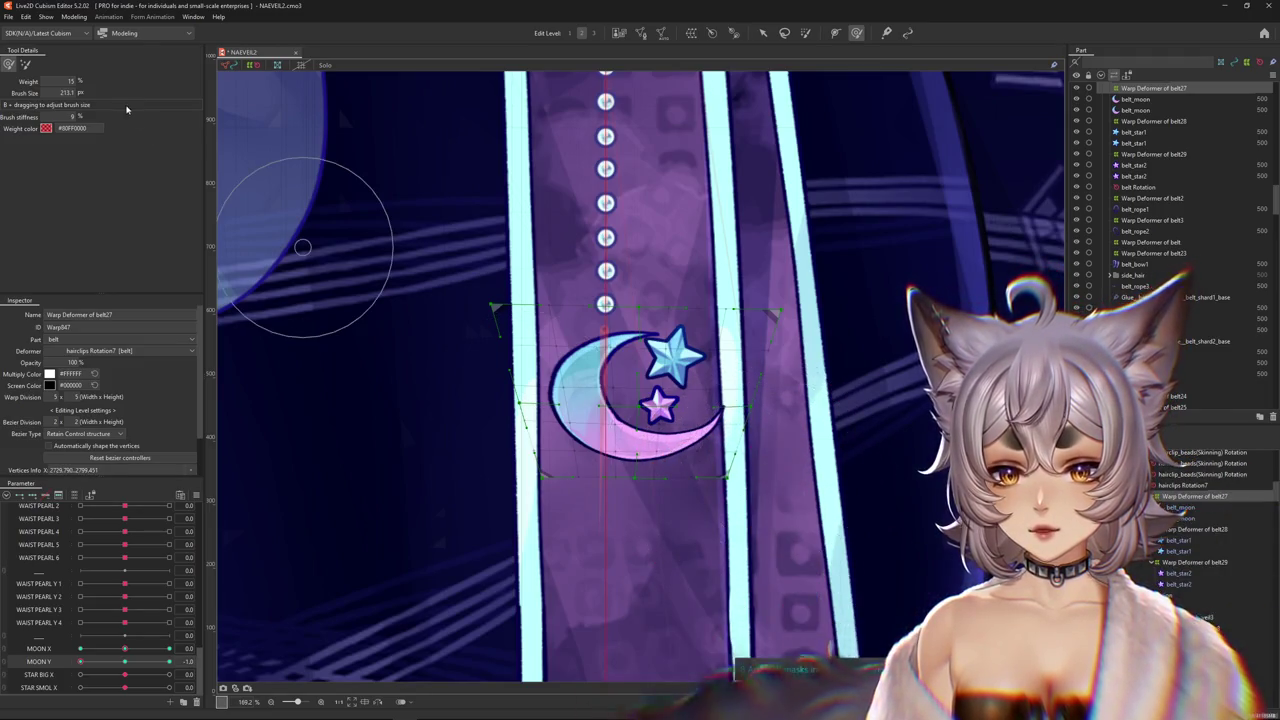
With the other deform brush, reshape the moon's warp at MOON Y fully -1.0.
{"action": "left_click", "coordinate": [24, 65]}
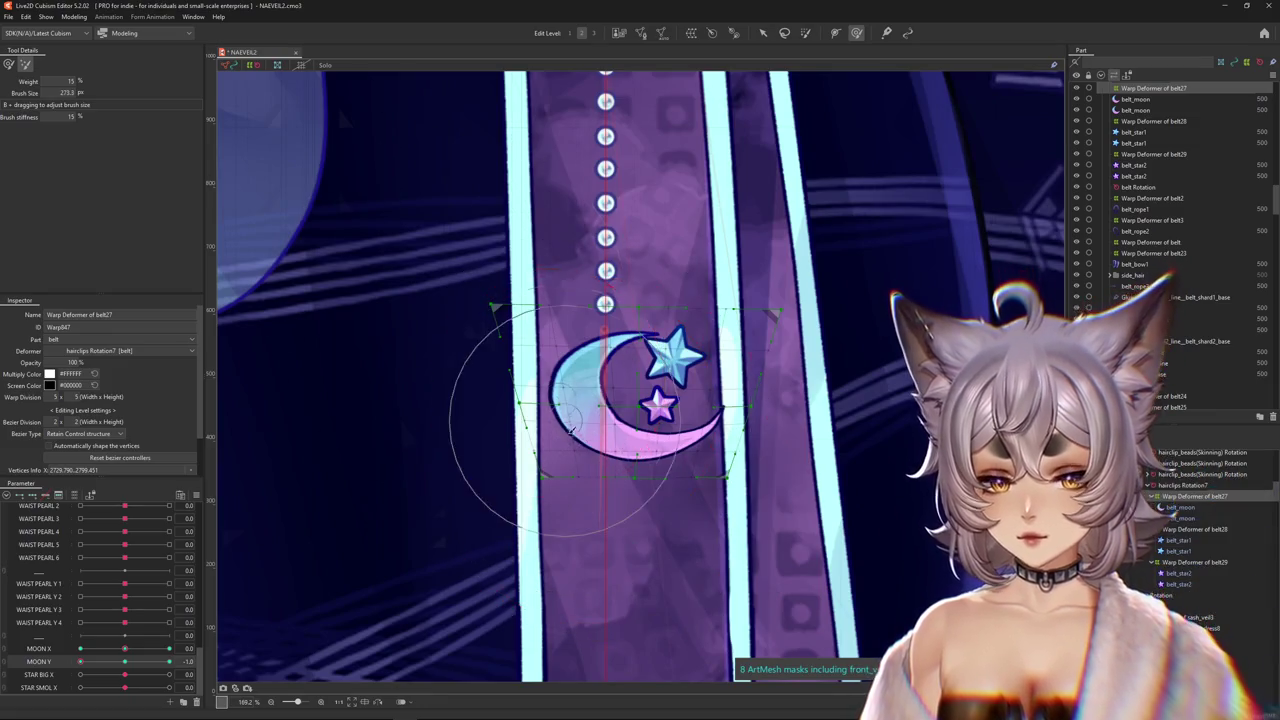
{"action": "mouse_move", "coordinate": [567, 425]}
{"action": "left_mouse_down"}
{"action": "mouse_move", "coordinate": [587, 460]}
{"action": "mouse_move", "coordinate": [682, 292]}
{"action": "left_mouse_up"}
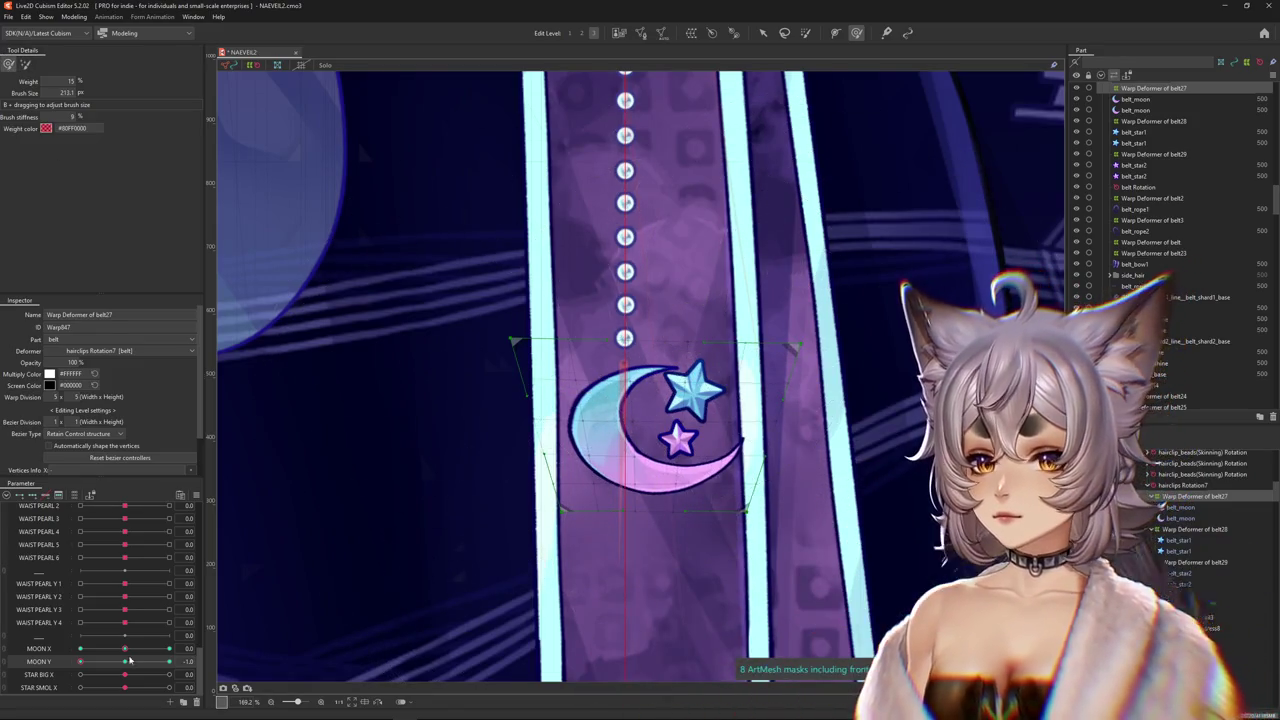
{"action": "left_click_drag", "start_coordinate": [124, 667], "coordinate": [67, 667]}
{"action": "left_click_drag", "start_coordinate": [101, 662], "coordinate": [80, 662]}
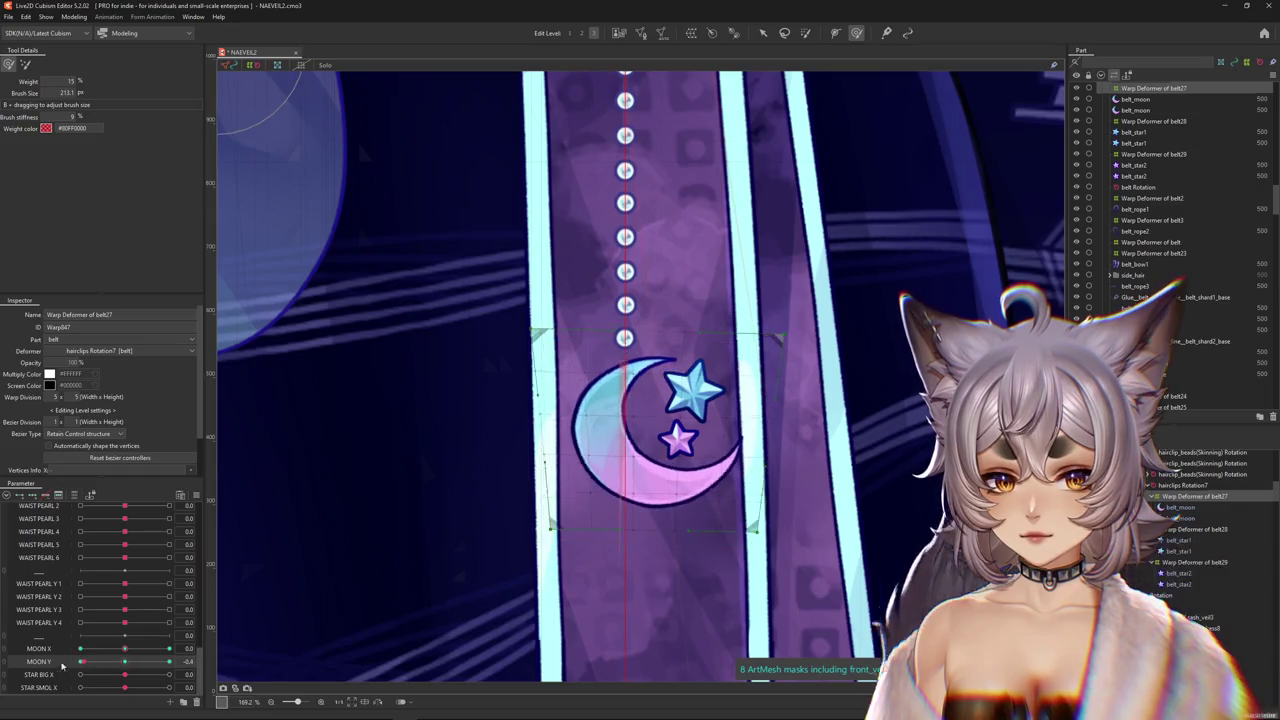
{"action": "left_click_drag", "start_coordinate": [506, 337], "coordinate": [645, 317]}
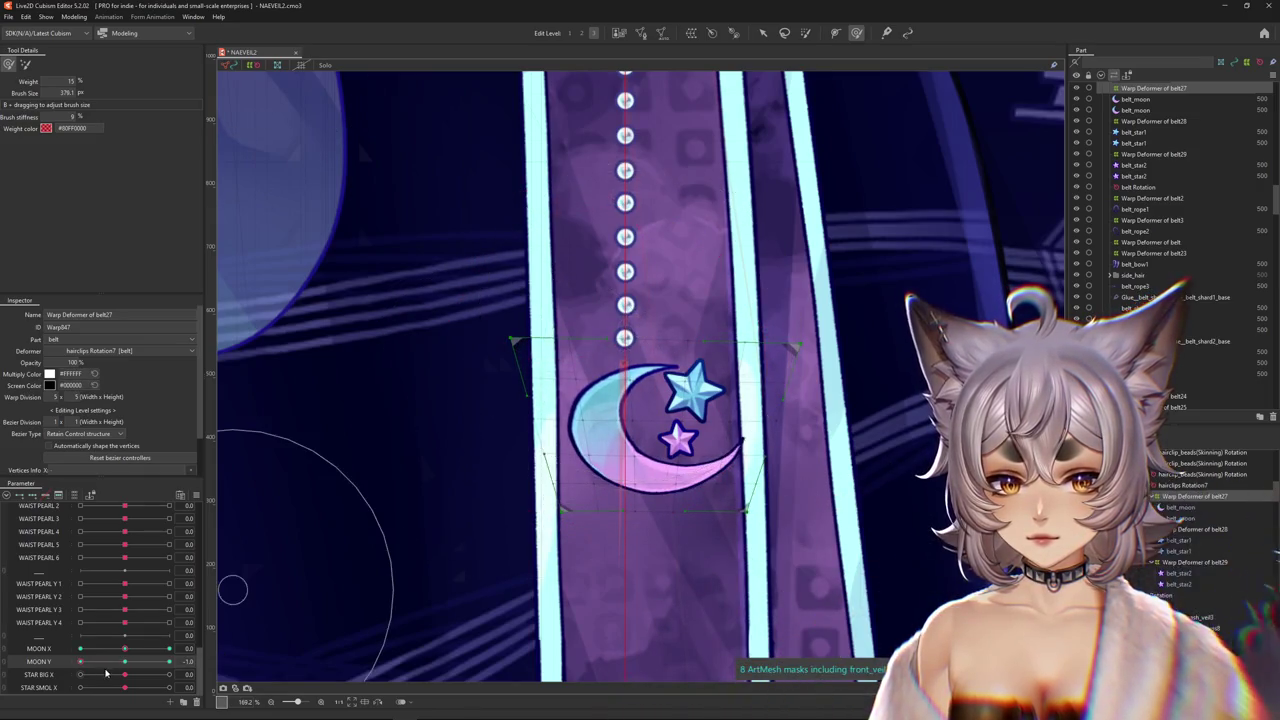
Synthesize the MOON X/Y corner keyforms, preview MOON X at 1.0, and select belt_moon.
{"action": "right_click", "coordinate": [218, 662]}
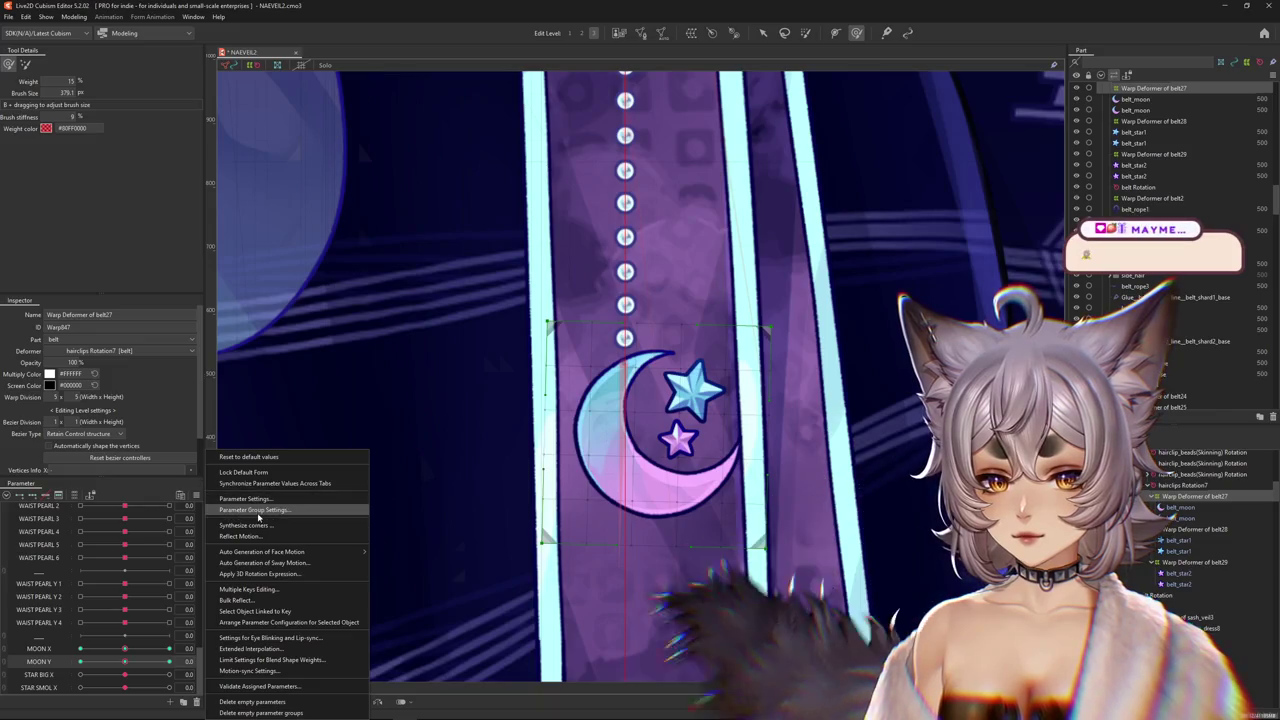
{"action": "left_click", "coordinate": [253, 527]}
{"action": "left_click", "coordinate": [617, 451]}
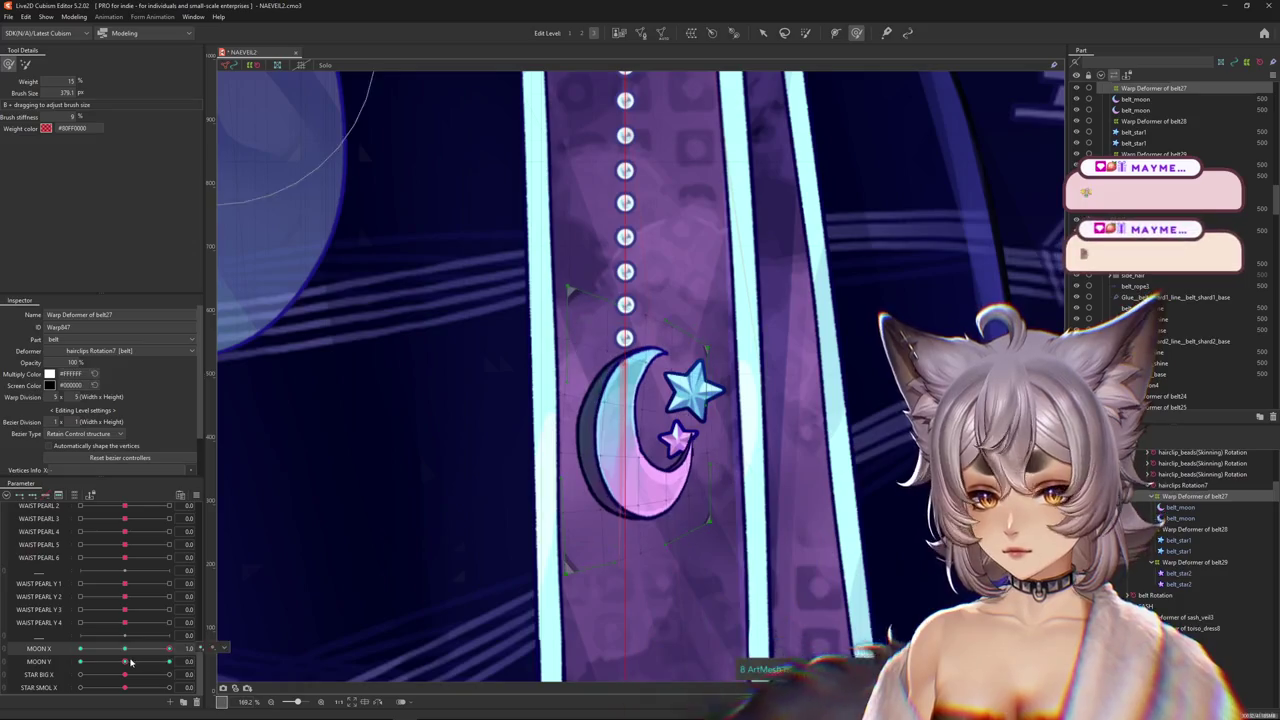
{"action": "mouse_move", "coordinate": [124, 648]}
{"action": "left_mouse_down"}
{"action": "mouse_move", "coordinate": [222, 652]}
{"action": "mouse_move", "coordinate": [78, 664]}
{"action": "mouse_move", "coordinate": [124, 662]}
{"action": "left_mouse_up"}
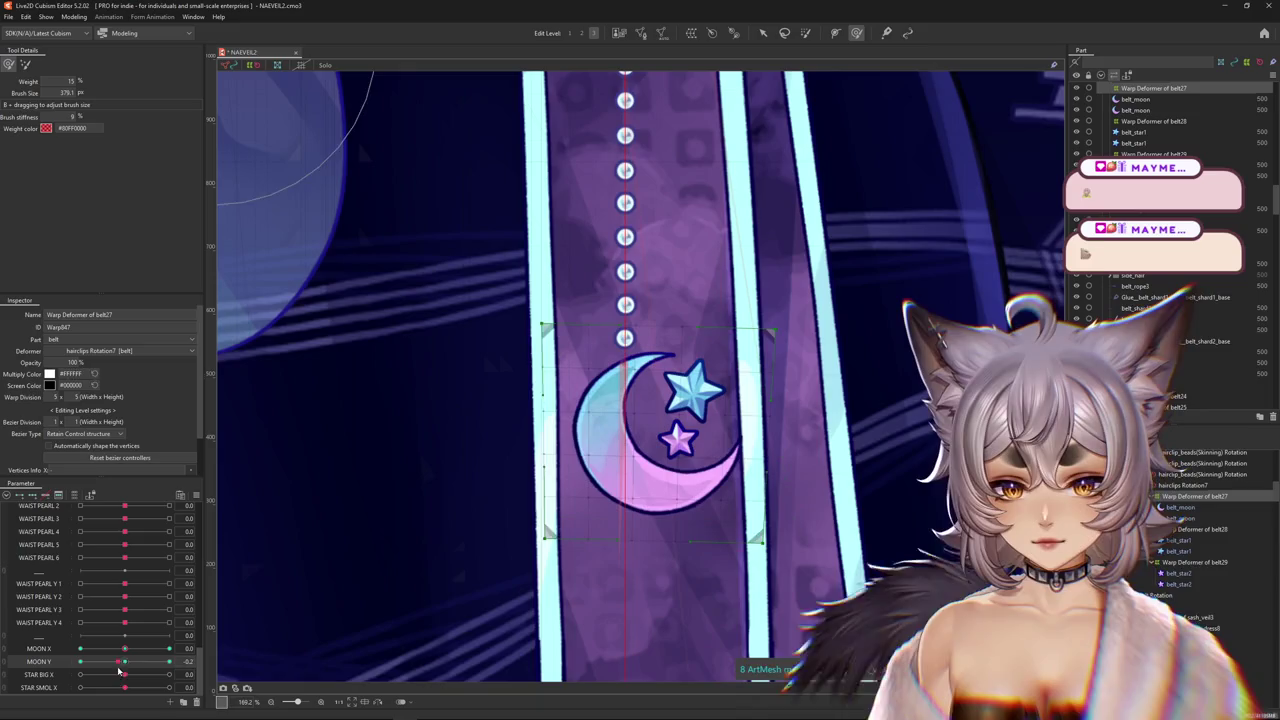
{"action": "left_click", "coordinate": [1180, 507]}
{"action": "scroll", "coordinate": [660, 537], "scroll_direction": "up", "scroll_amount": 3}
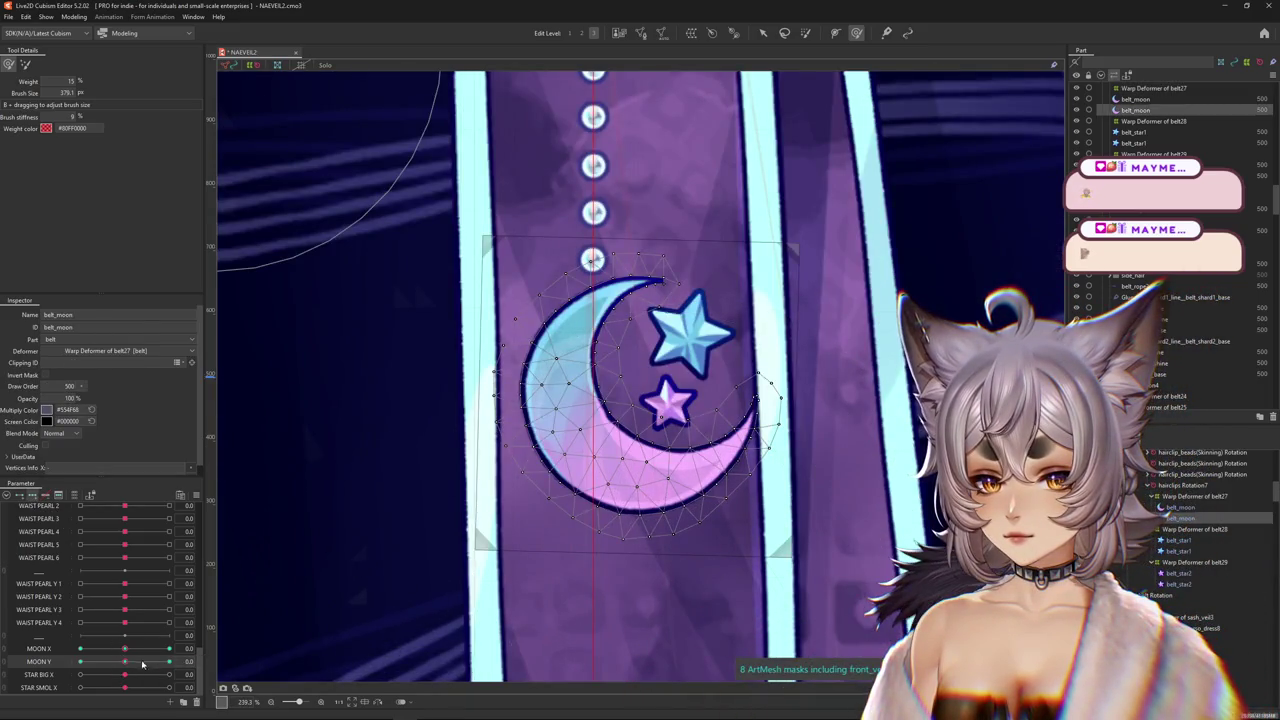
Set MOON Y to 1.0 and brush the moon's lower curve with a smaller brush.
{"action": "left_click_drag", "start_coordinate": [124, 661], "coordinate": [169, 661]}
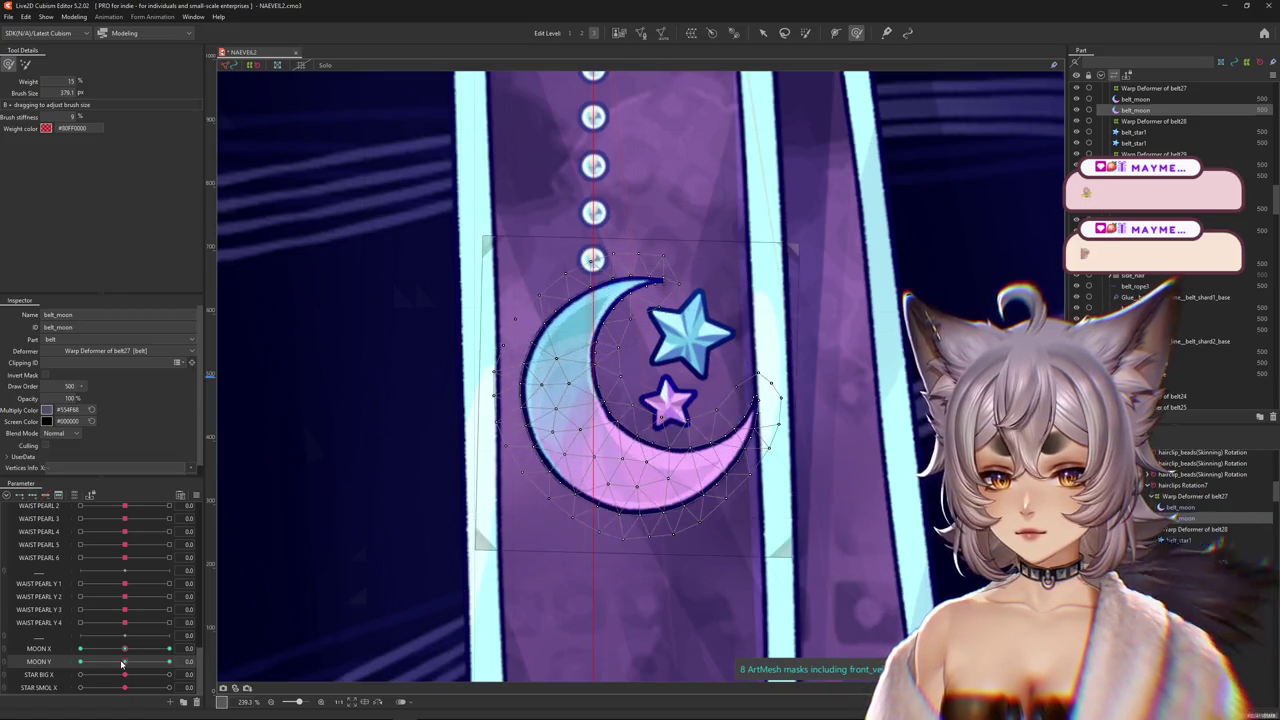
{"action": "left_click_drag", "start_coordinate": [664, 393], "coordinate": [547, 404]}
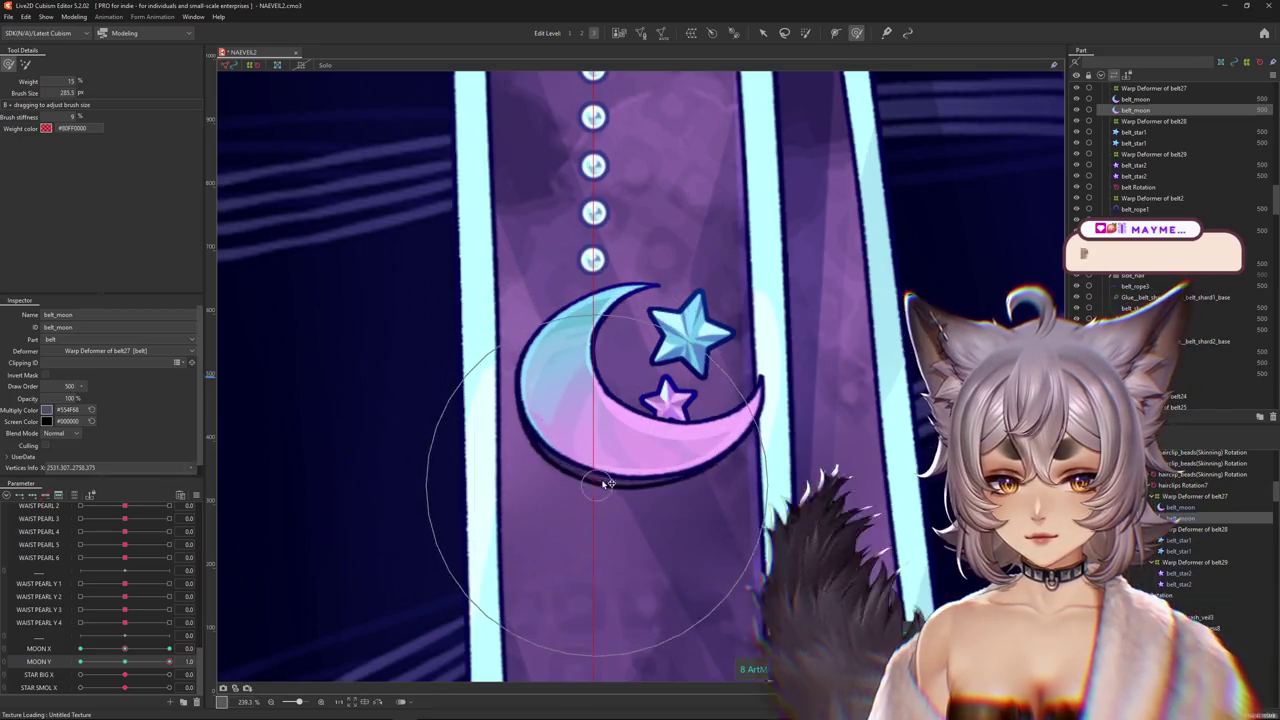
{"action": "mouse_move", "coordinate": [547, 404]}
{"action": "left_mouse_down"}
{"action": "mouse_move", "coordinate": [690, 489]}
{"action": "mouse_move", "coordinate": [626, 360]}
{"action": "mouse_move", "coordinate": [762, 487]}
{"action": "mouse_move", "coordinate": [480, 570]}
{"action": "left_mouse_up"}
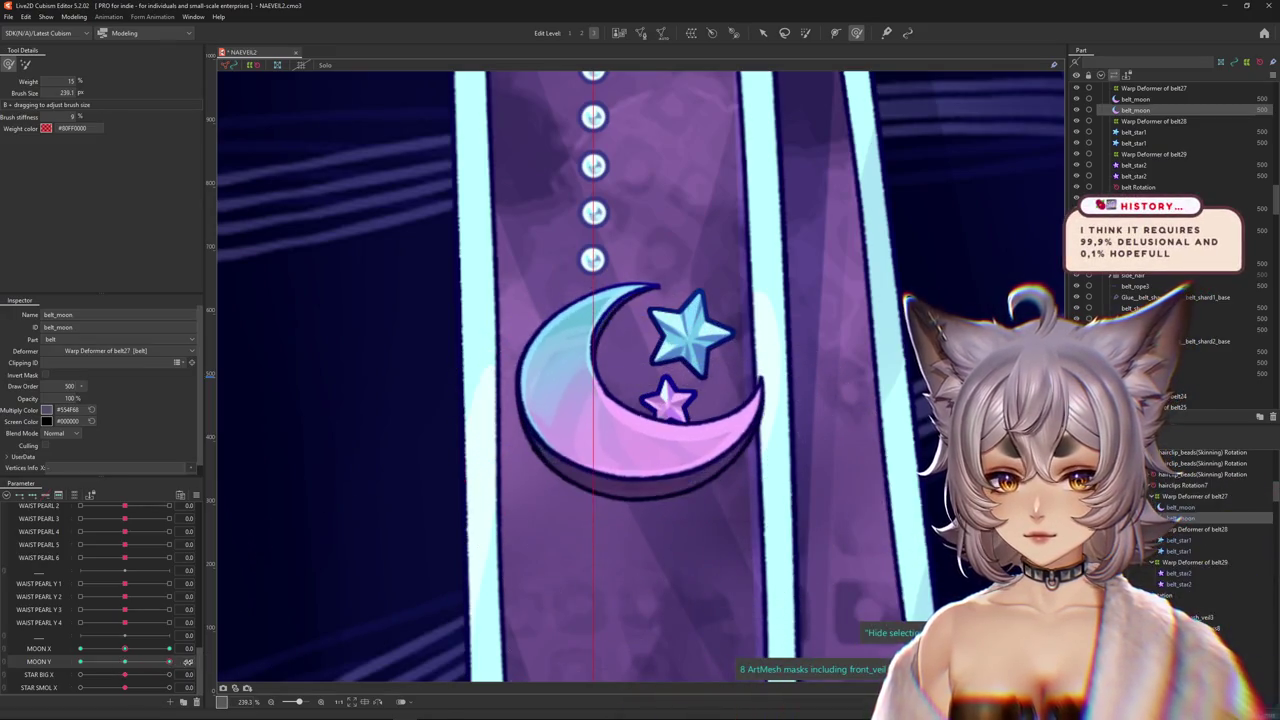
At MOON Y -1.0, brush the moon's shape, resizing the brush as needed.
{"action": "left_click_drag", "start_coordinate": [171, 662], "coordinate": [80, 662]}
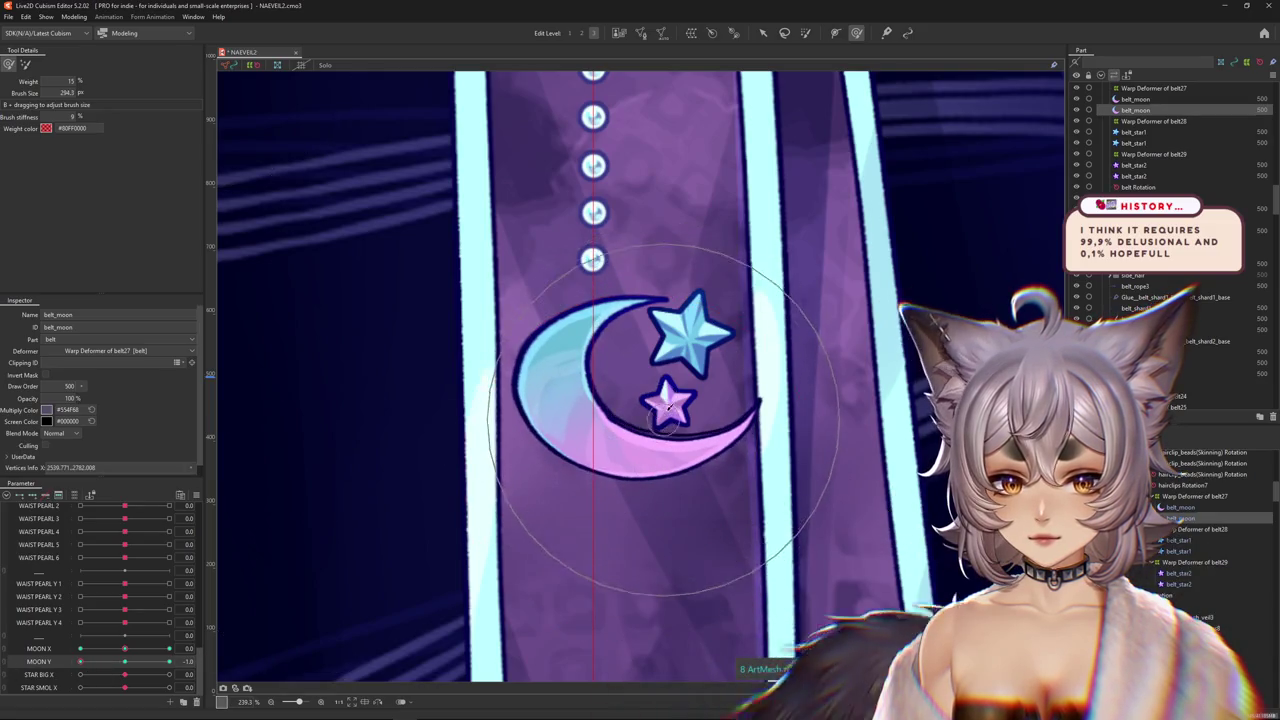
{"action": "left_click_drag", "start_coordinate": [662, 407], "coordinate": [517, 309]}
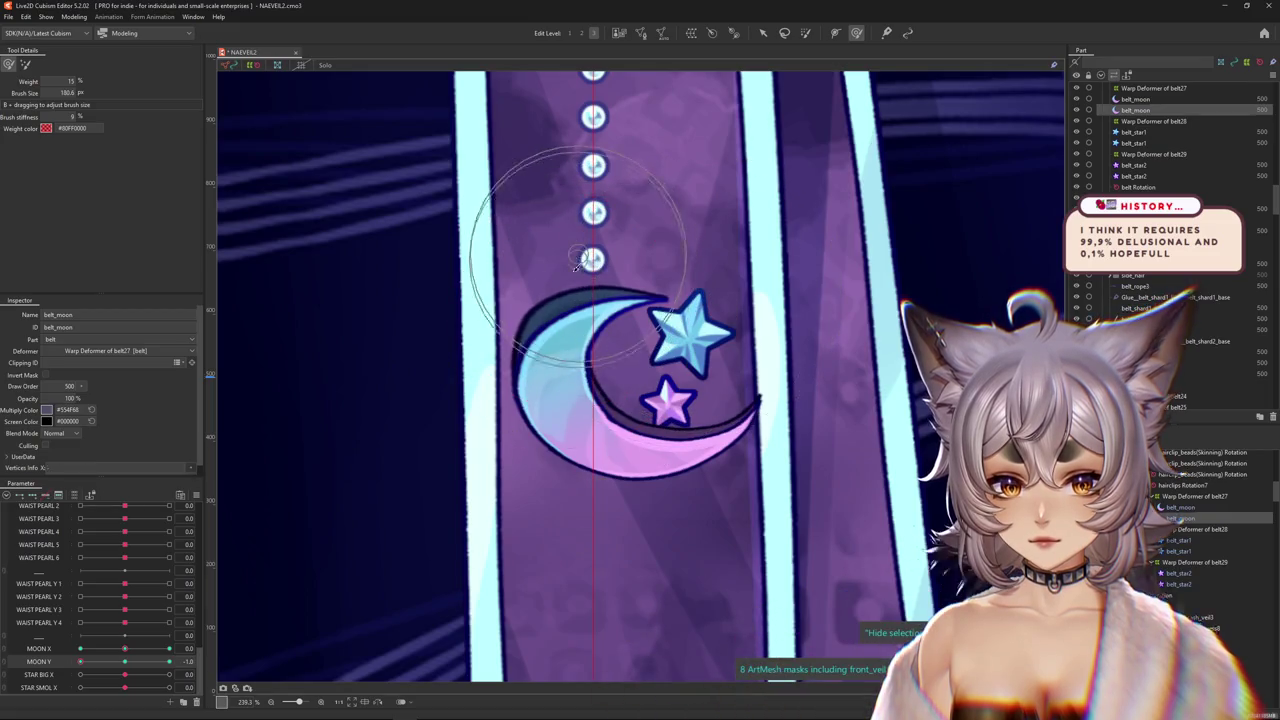
{"action": "left_click_drag", "start_coordinate": [517, 372], "coordinate": [615, 420]}
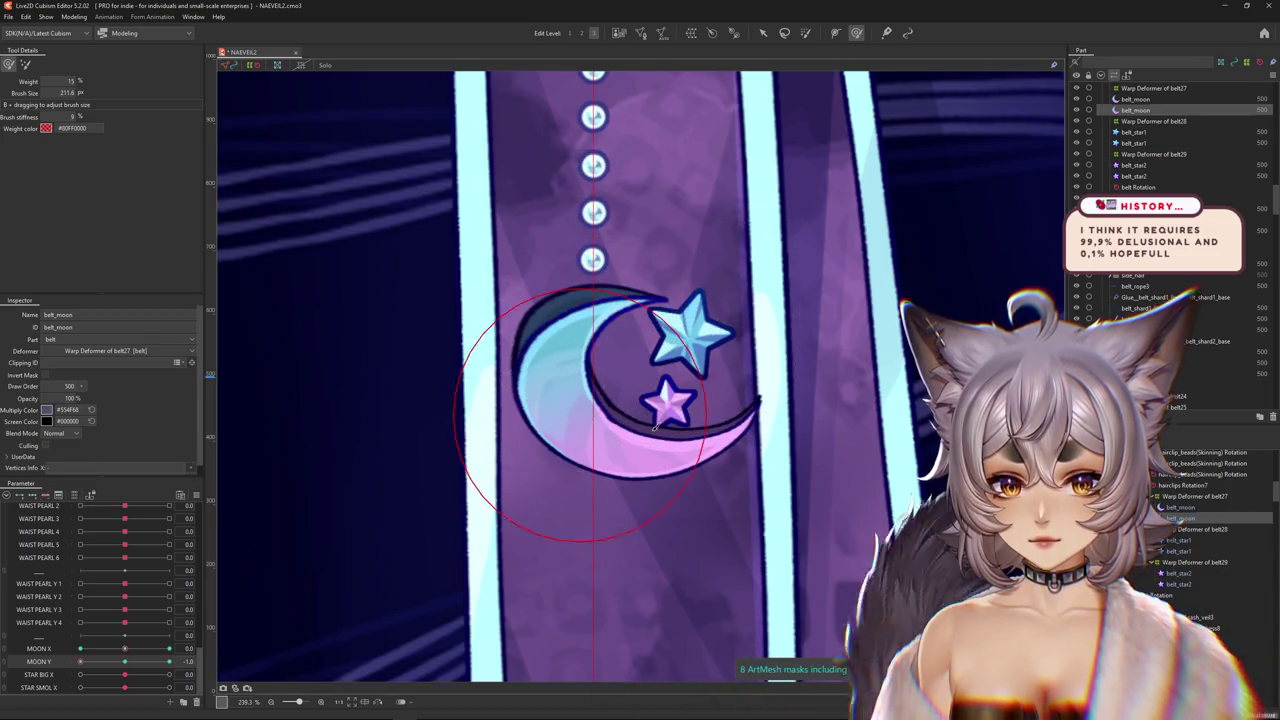
{"action": "scroll", "coordinate": [615, 420], "scroll_direction": "down", "scroll_amount": 3}
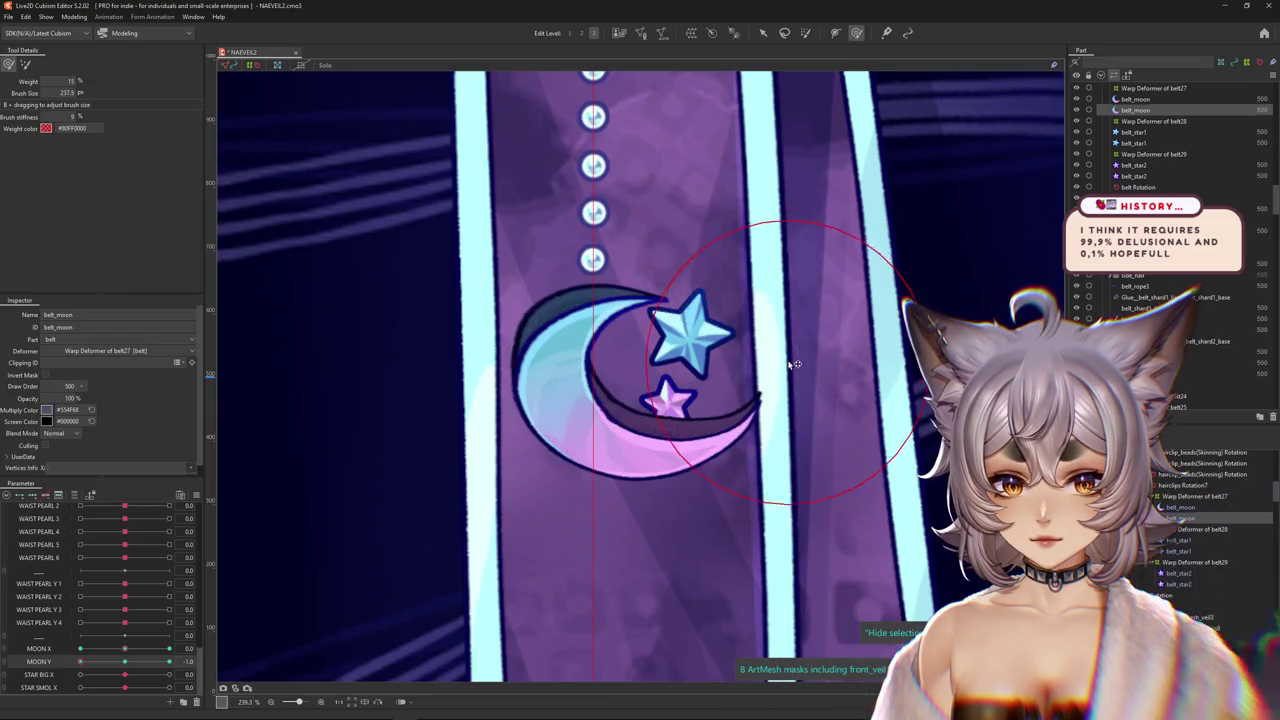
{"action": "left_click_drag", "start_coordinate": [786, 357], "coordinate": [857, 371]}
{"action": "scroll", "coordinate": [857, 371], "scroll_direction": "down", "scroll_amount": 3}
{"action": "scroll", "coordinate": [541, 514], "scroll_direction": "up", "scroll_amount": 2}
{"action": "left_click_drag", "start_coordinate": [588, 489], "coordinate": [300, 543]}
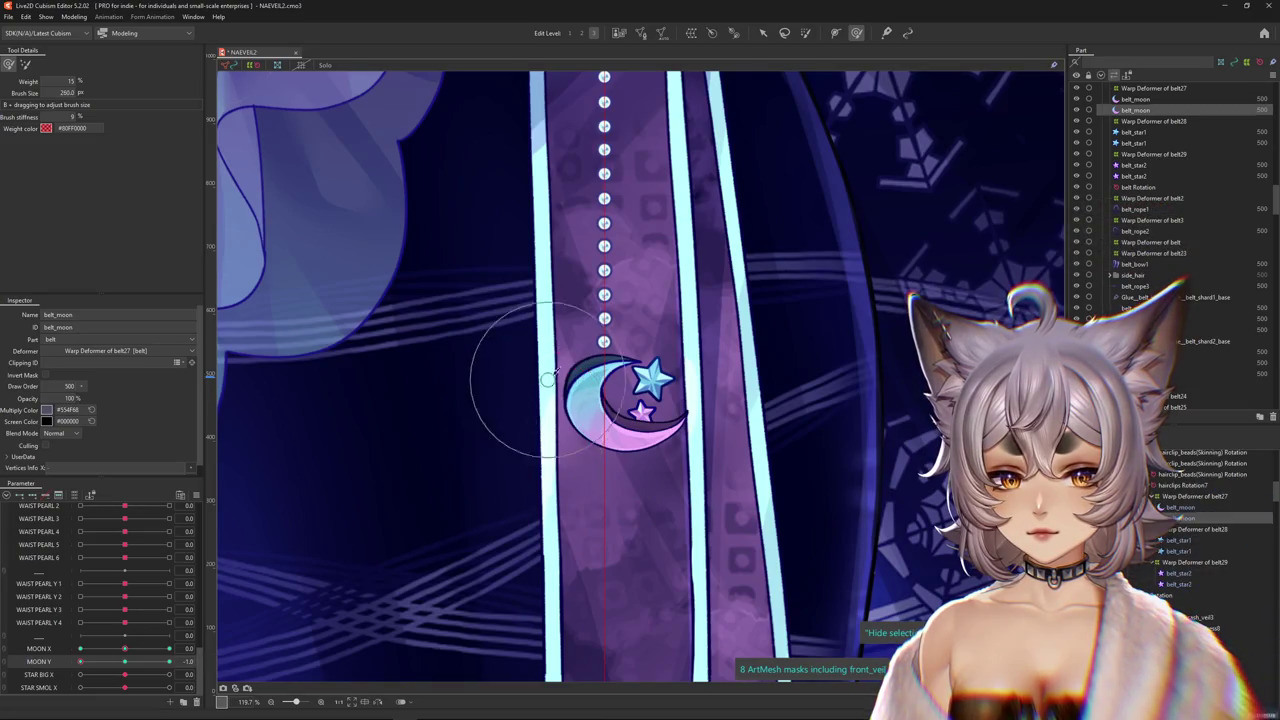
{"action": "left_click_drag", "start_coordinate": [543, 371], "coordinate": [577, 470]}
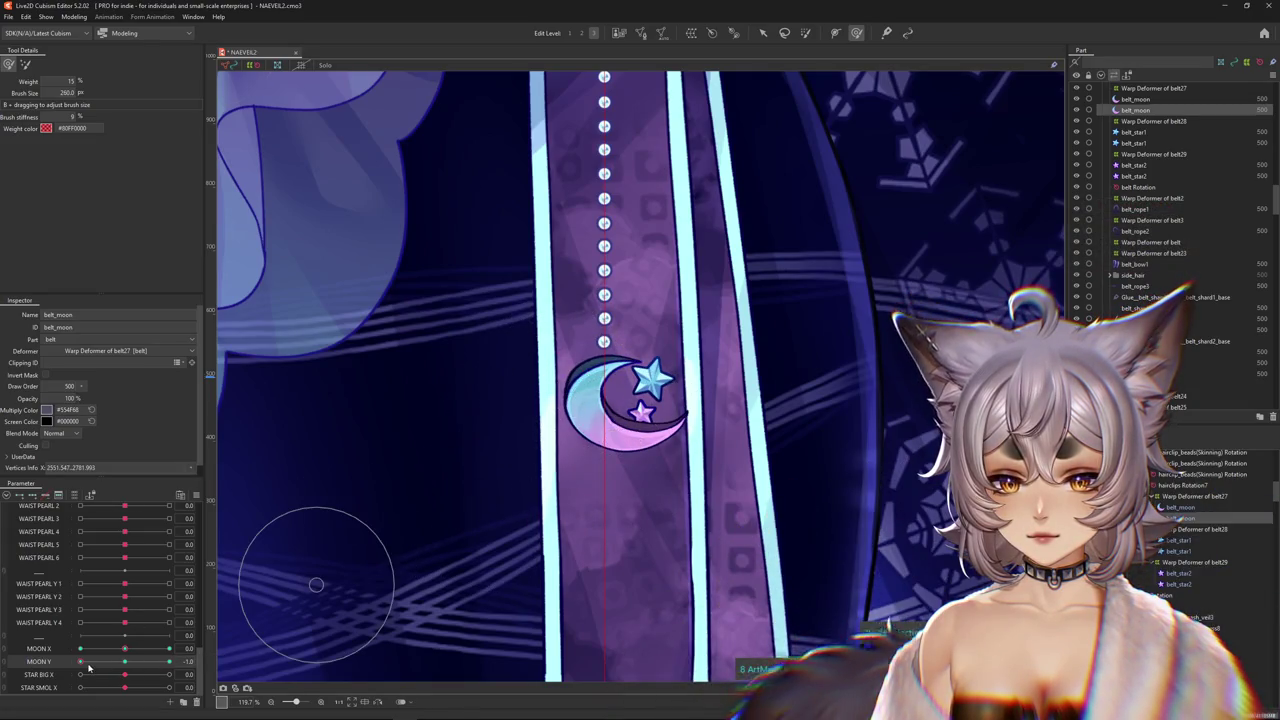
Toggle MOON Y between -1.0 and 0.0 and resize the brush over the moon's lower edge.
{"action": "left_click_drag", "start_coordinate": [169, 661], "coordinate": [80, 661]}
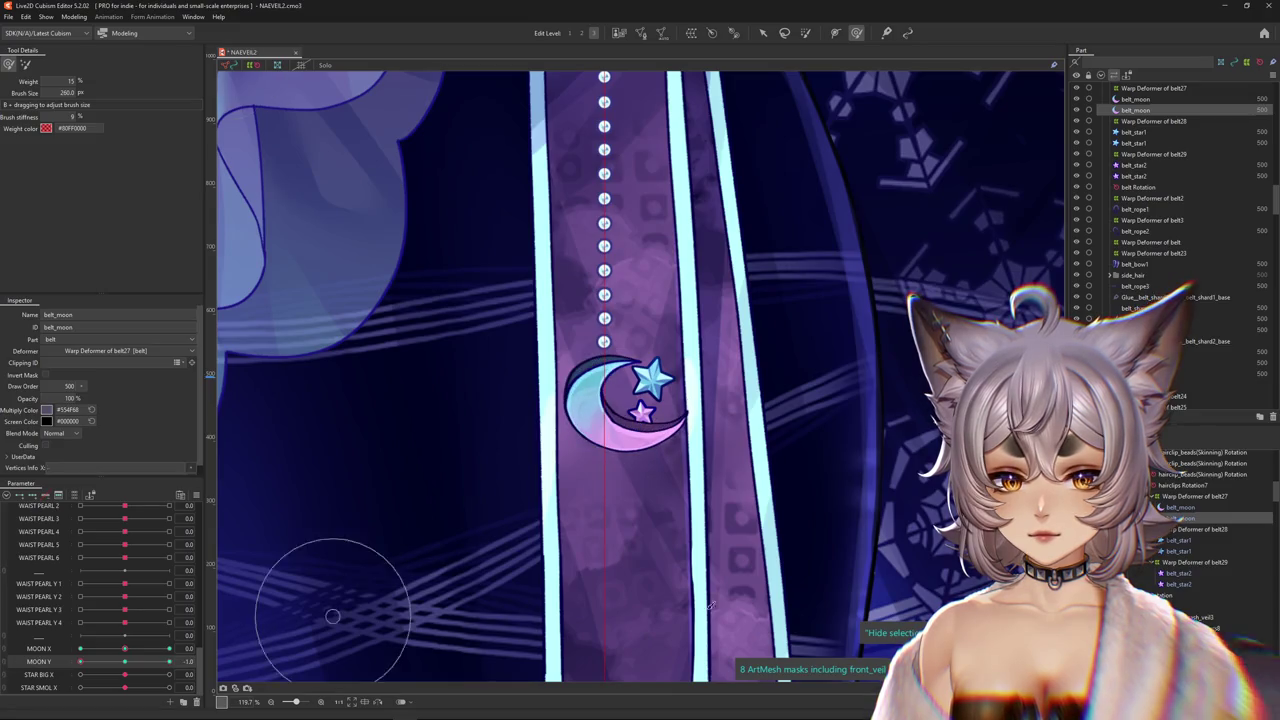
{"action": "left_click", "coordinate": [133, 661]}
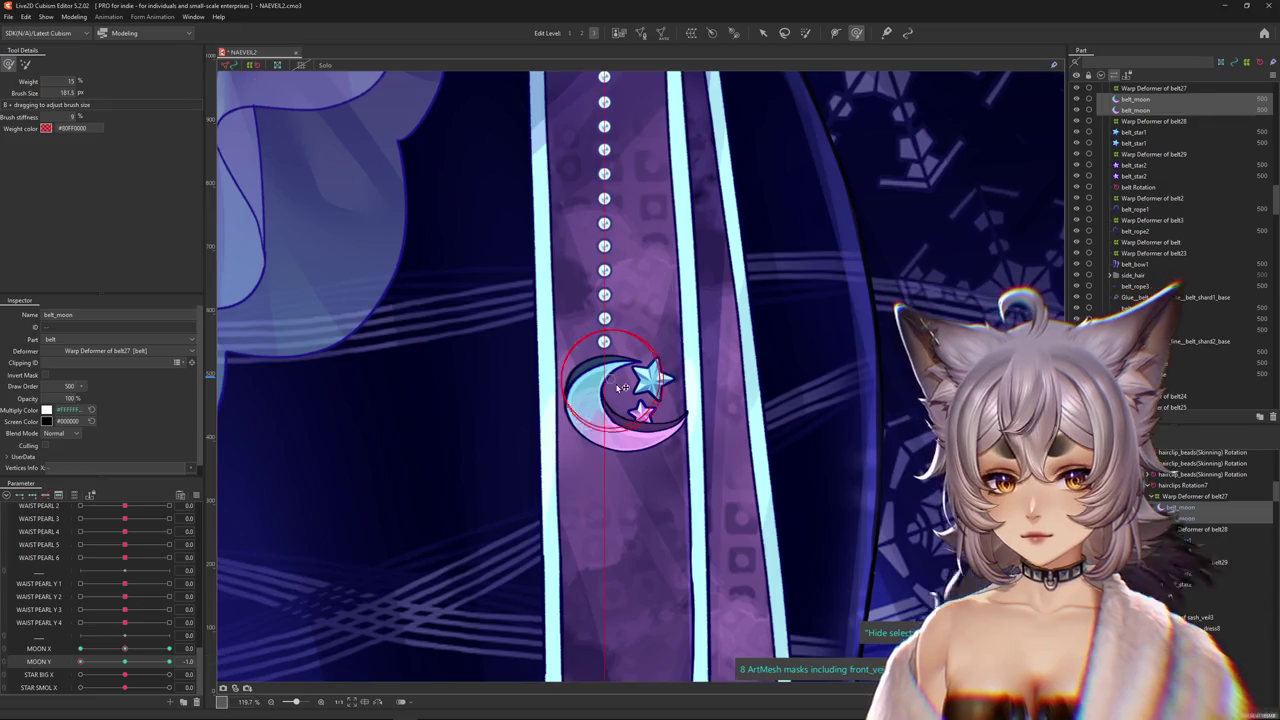
{"action": "left_click_drag", "start_coordinate": [622, 388], "coordinate": [544, 470]}
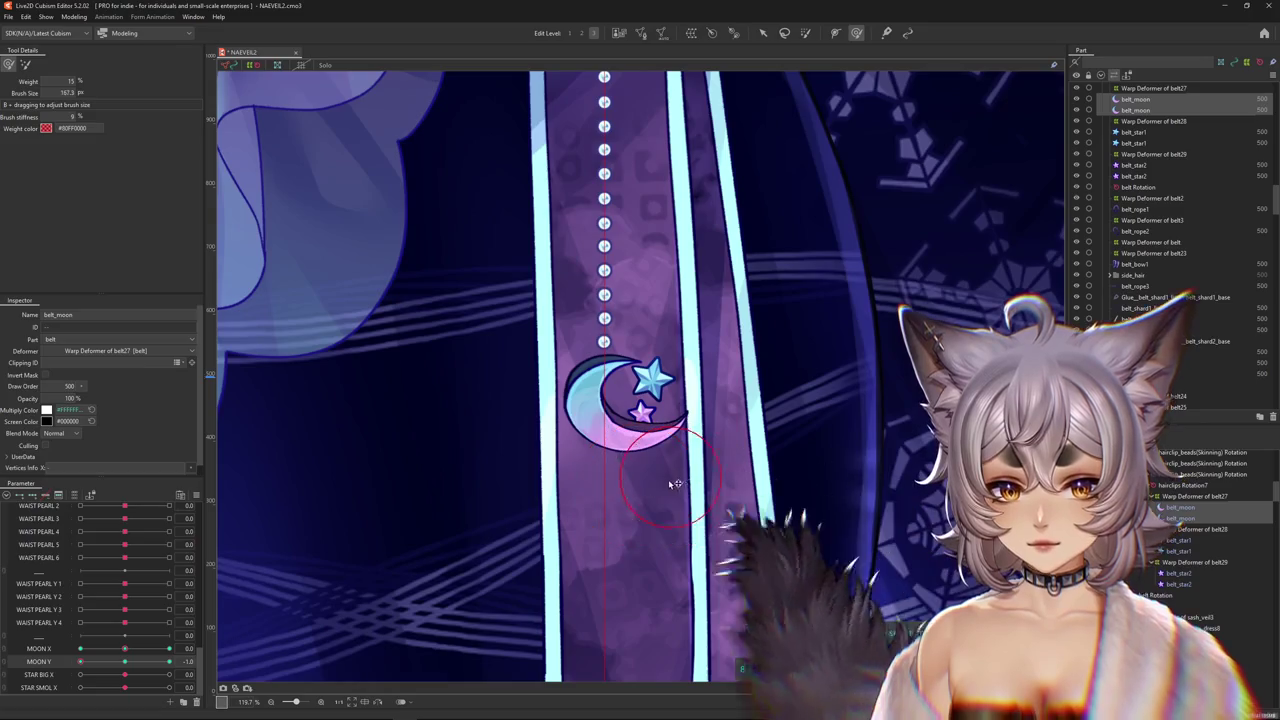
{"action": "left_click_drag", "start_coordinate": [590, 490], "coordinate": [662, 458]}
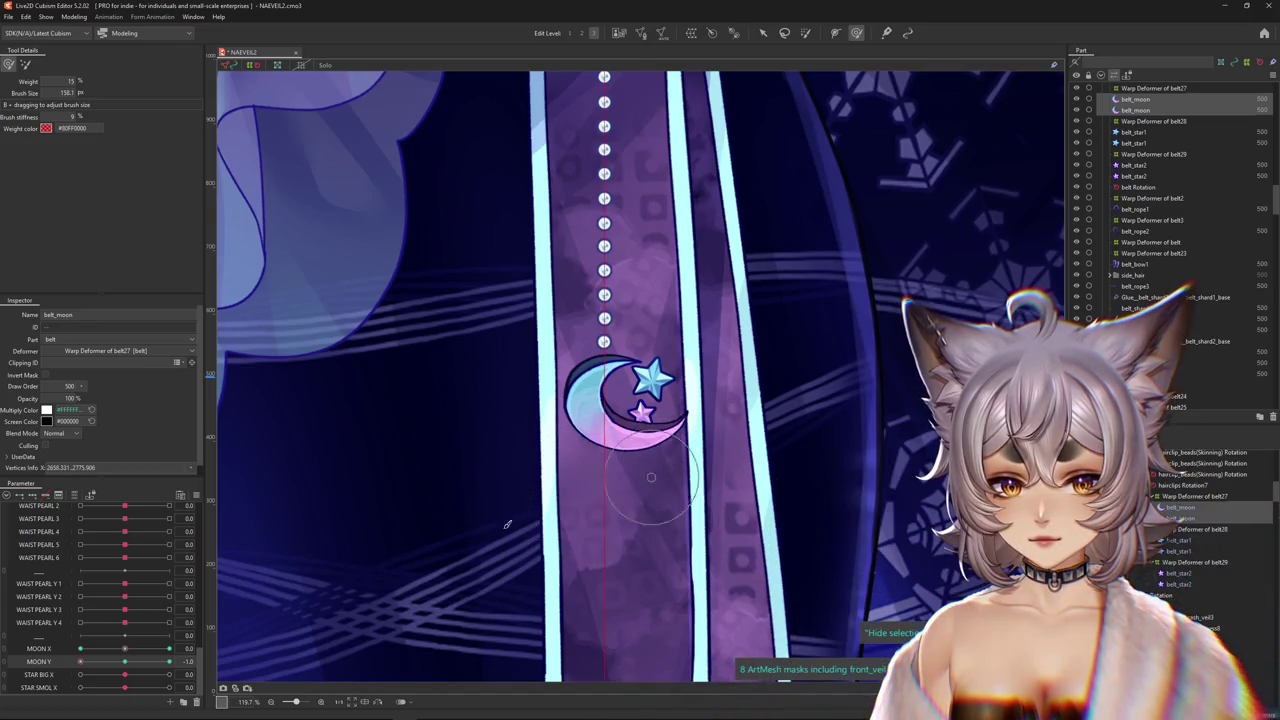
{"action": "left_click_drag", "start_coordinate": [586, 445], "coordinate": [636, 342]}
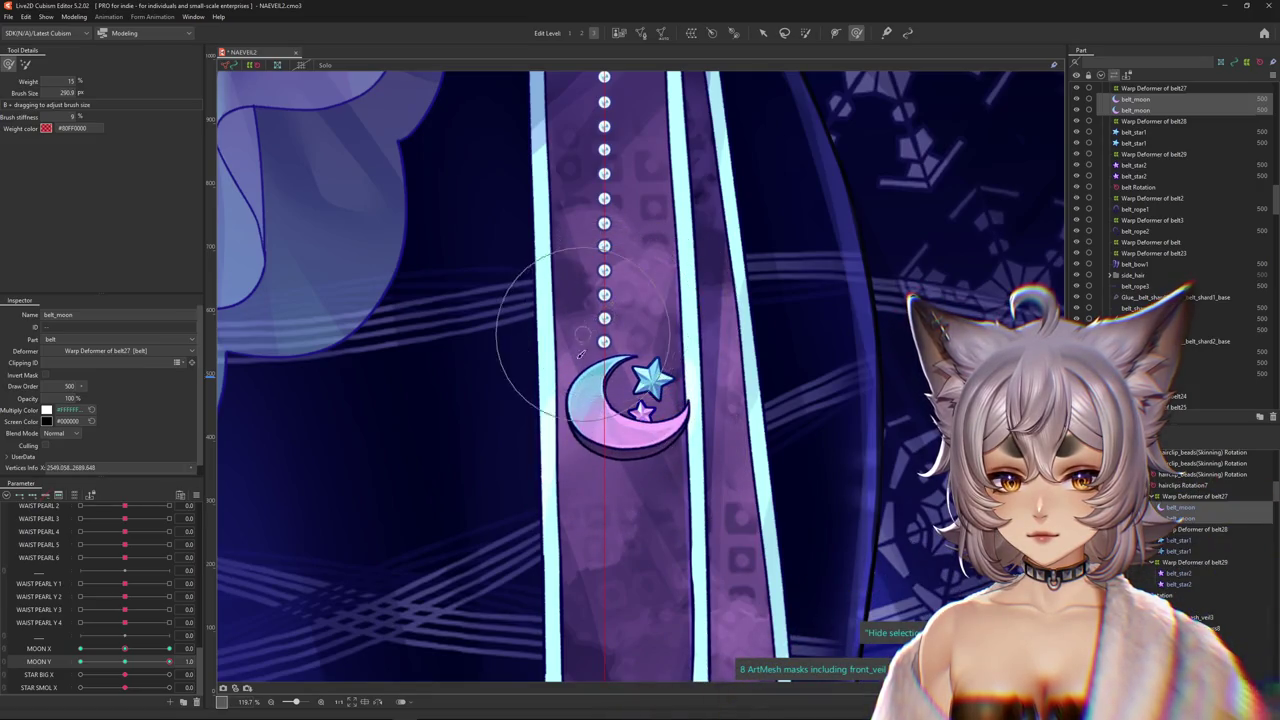
{"action": "scroll", "coordinate": [605, 400], "scroll_direction": "up", "scroll_amount": 2}
{"action": "scroll", "coordinate": [609, 417], "scroll_direction": "up", "scroll_amount": 2}
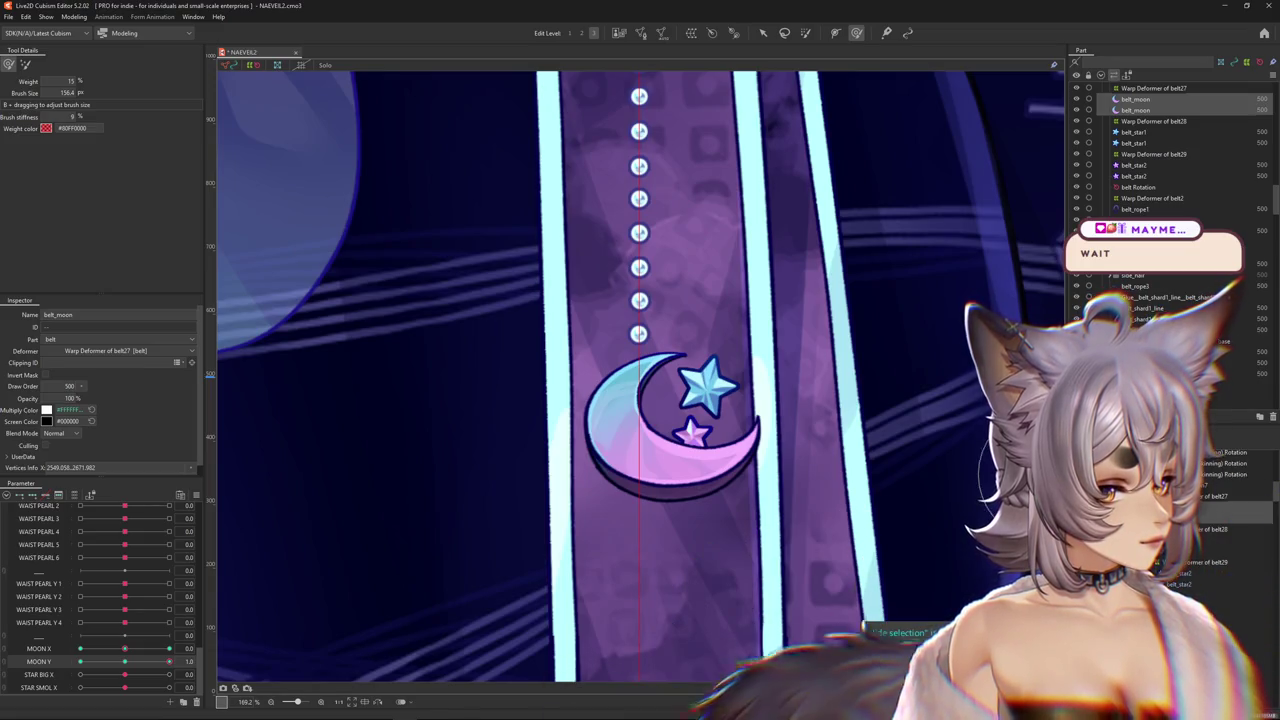
{"action": "scroll", "coordinate": [888, 503], "scroll_direction": "down", "scroll_amount": 3}
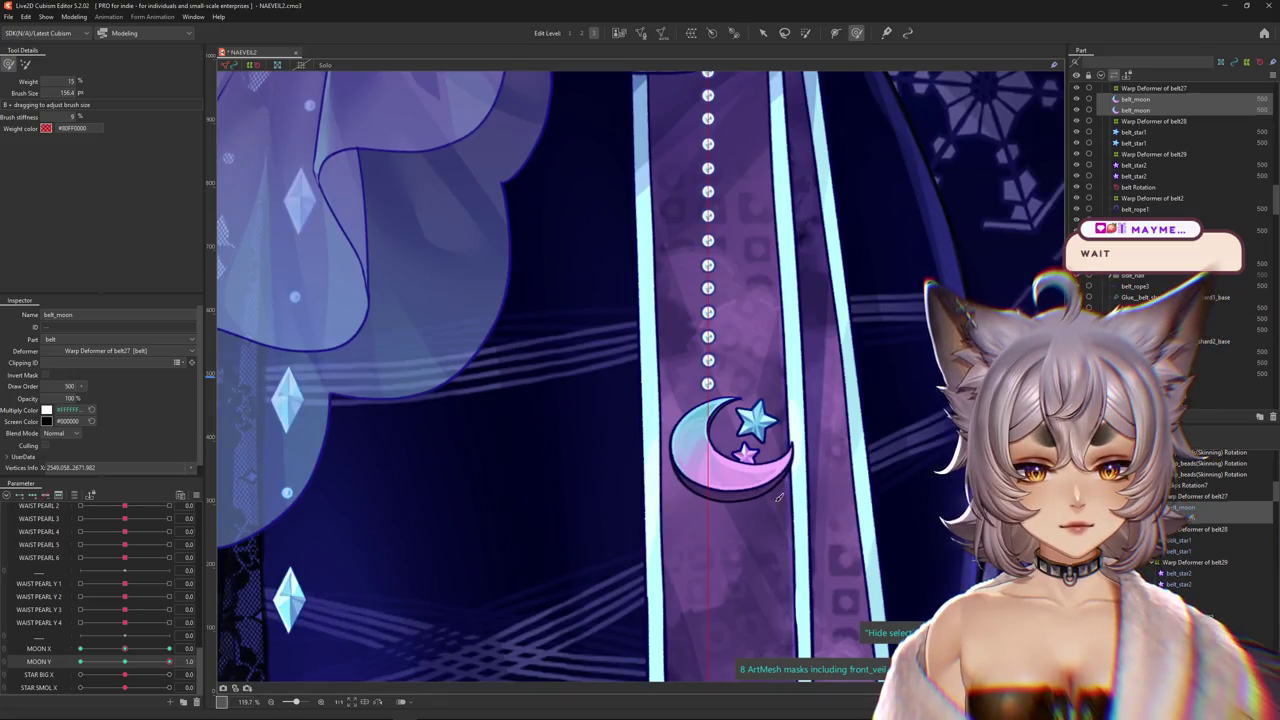
{"action": "scroll", "coordinate": [779, 497], "scroll_direction": "up", "scroll_amount": 3}
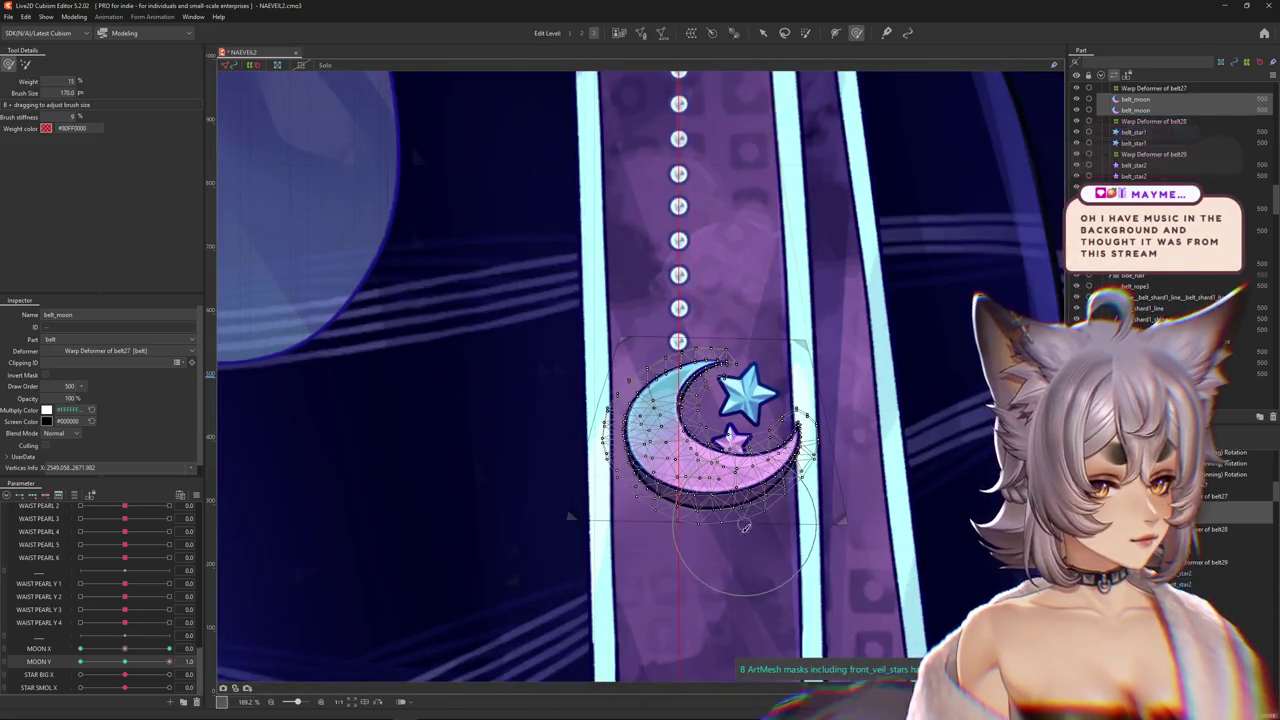
Push the moon's outline into a new curve using a smaller deform brush.
{"action": "left_click_drag", "start_coordinate": [743, 526], "coordinate": [722, 517]}
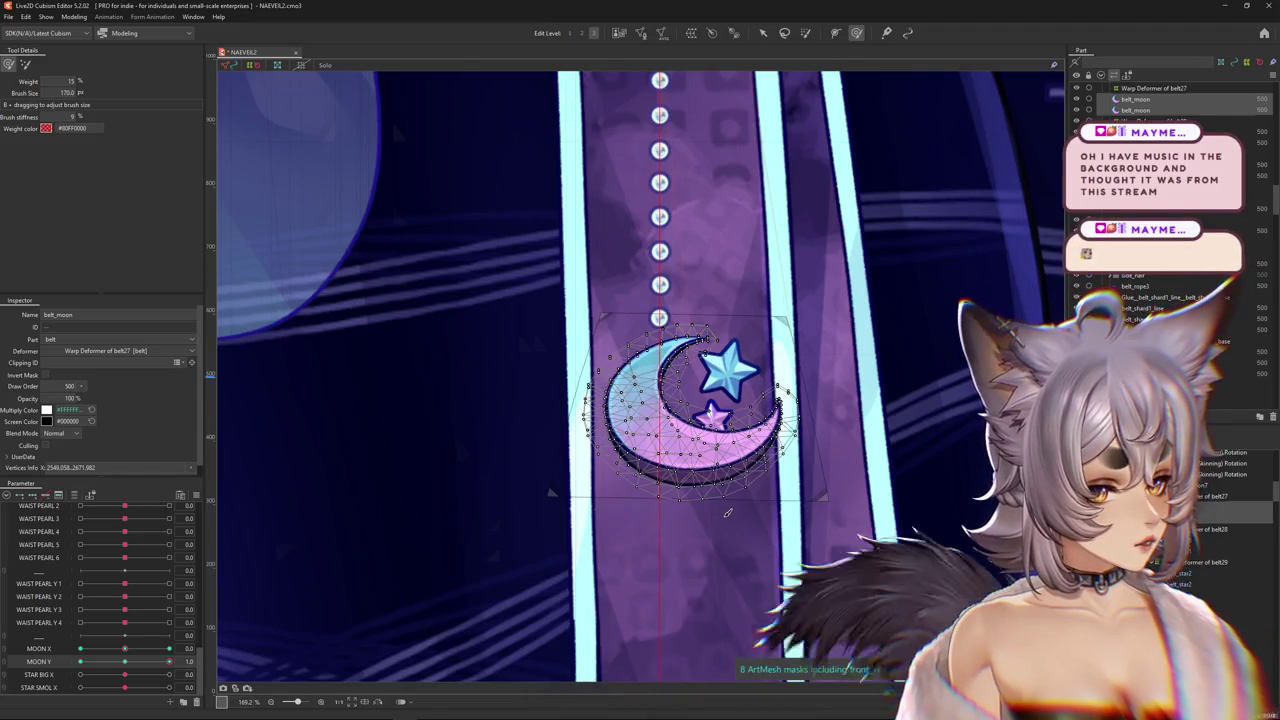
{"action": "left_click_drag", "start_coordinate": [700, 516], "coordinate": [708, 293]}
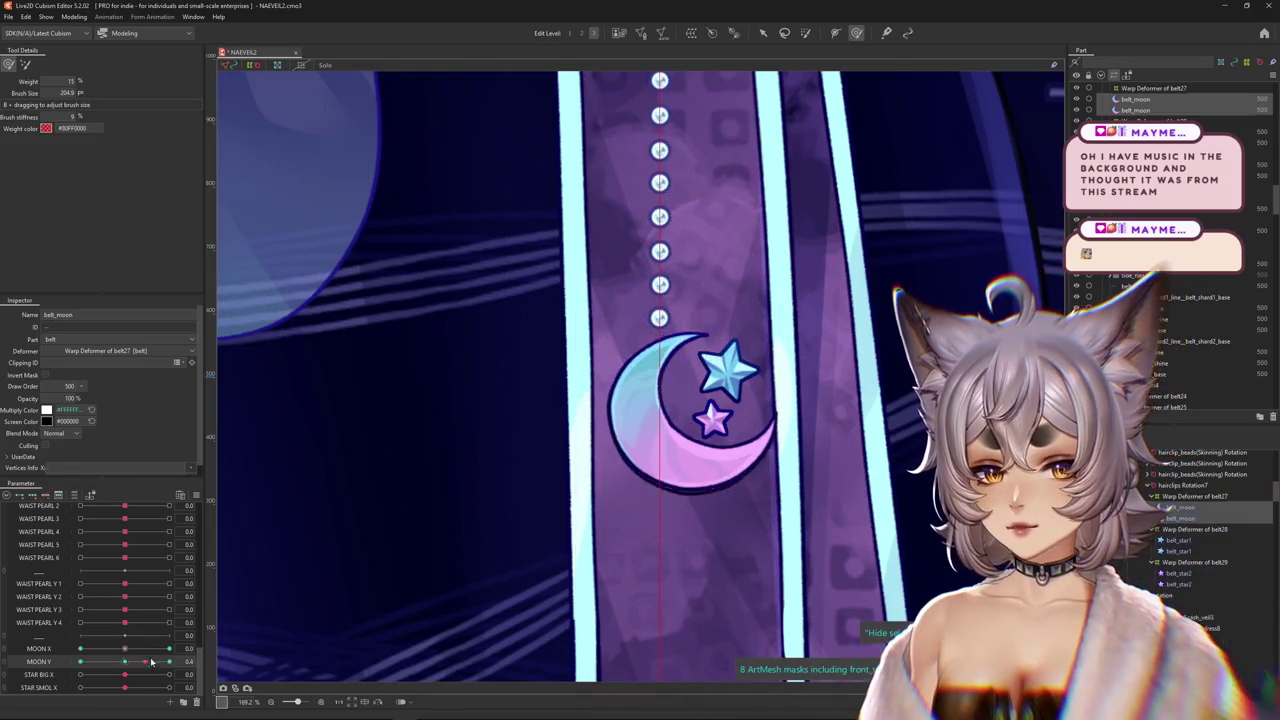
{"action": "mouse_move", "coordinate": [136, 661]}
{"action": "left_mouse_down"}
{"action": "mouse_move", "coordinate": [788, 502]}
{"action": "mouse_move", "coordinate": [800, 485]}
{"action": "left_mouse_up"}
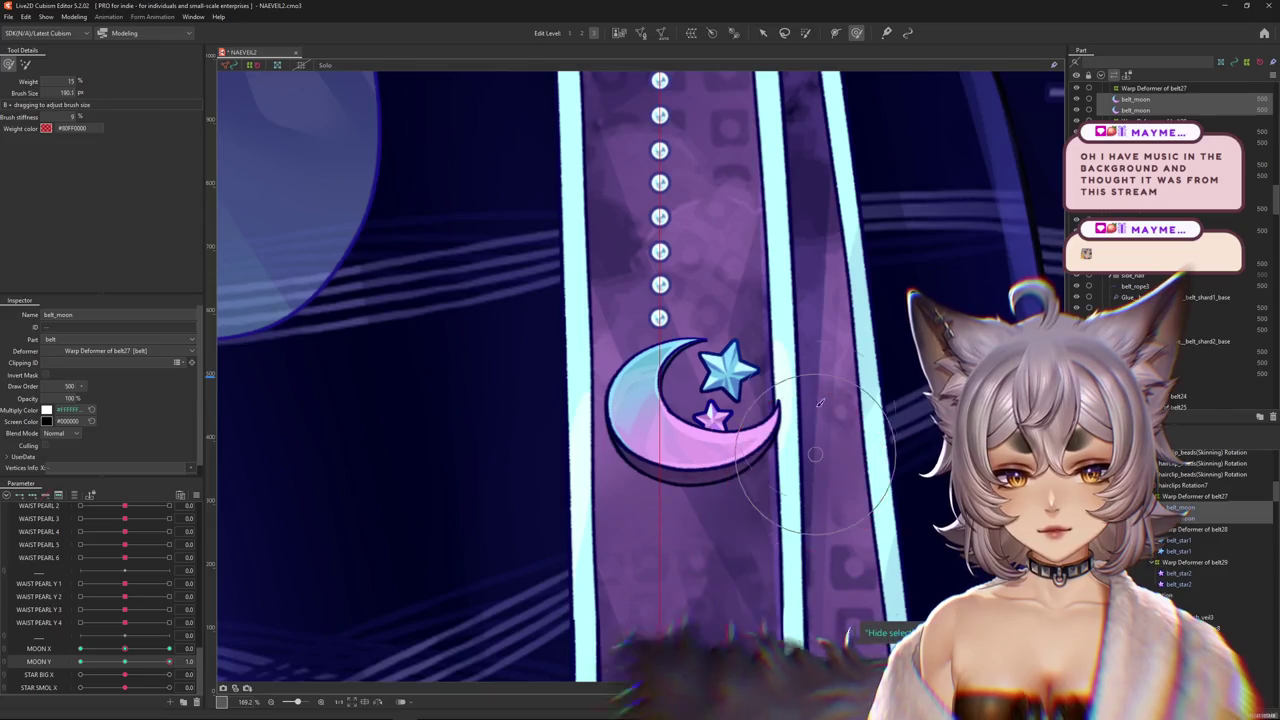
{"action": "left_click_drag", "start_coordinate": [712, 506], "coordinate": [672, 543]}
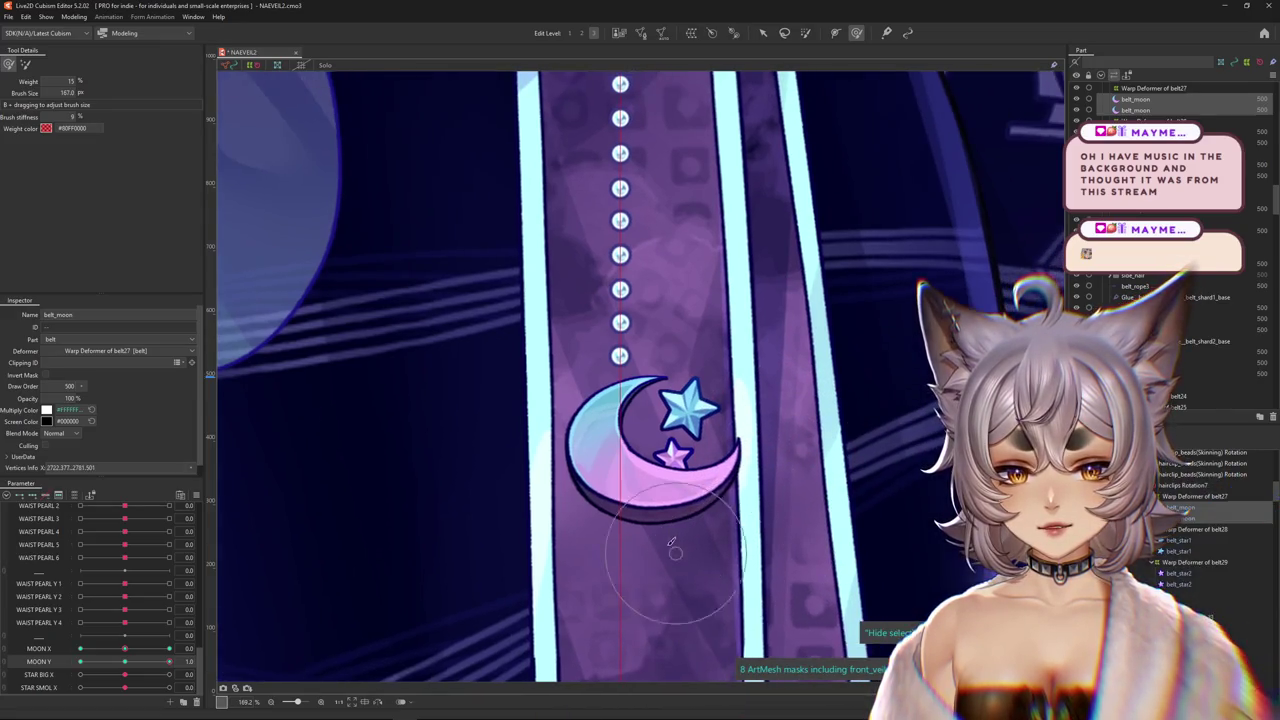
{"action": "mouse_move", "coordinate": [545, 500]}
{"action": "left_mouse_down"}
{"action": "mouse_move", "coordinate": [662, 528]}
{"action": "mouse_move", "coordinate": [546, 462]}
{"action": "mouse_move", "coordinate": [592, 508]}
{"action": "mouse_move", "coordinate": [643, 508]}
{"action": "left_mouse_up"}
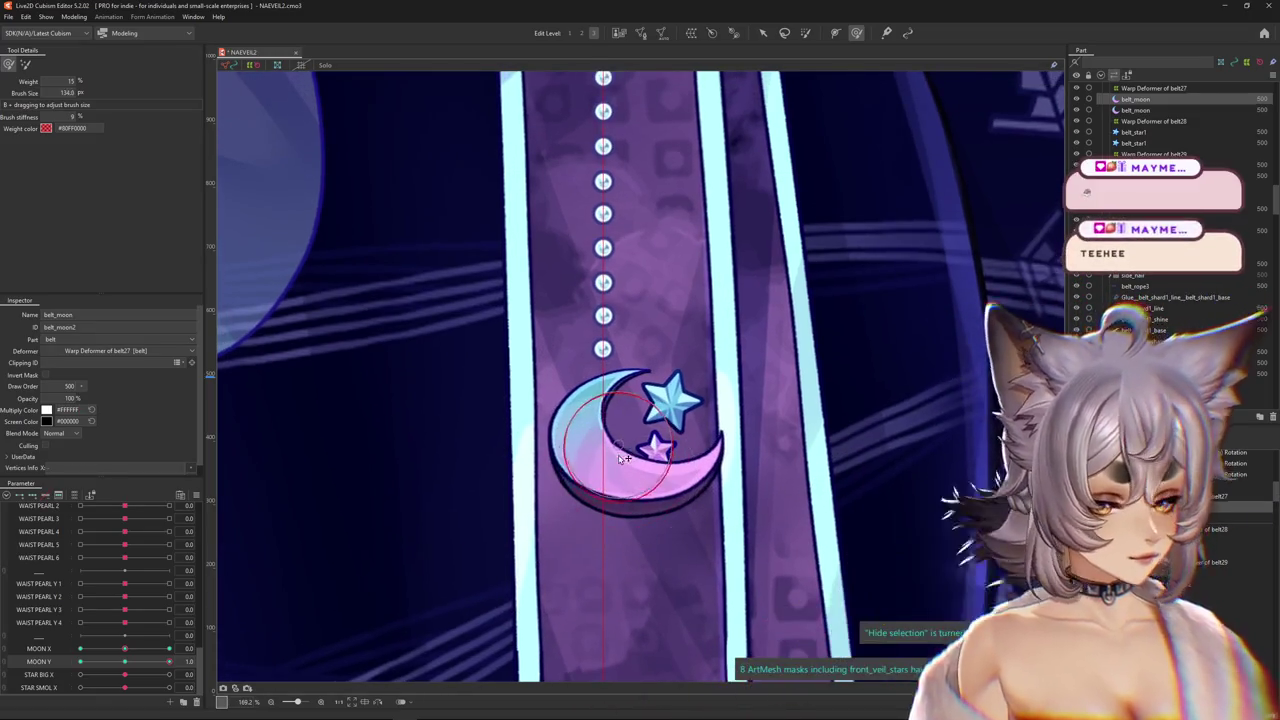
{"action": "key", "text": "w"}
{"action": "left_click", "coordinate": [855, 33]}
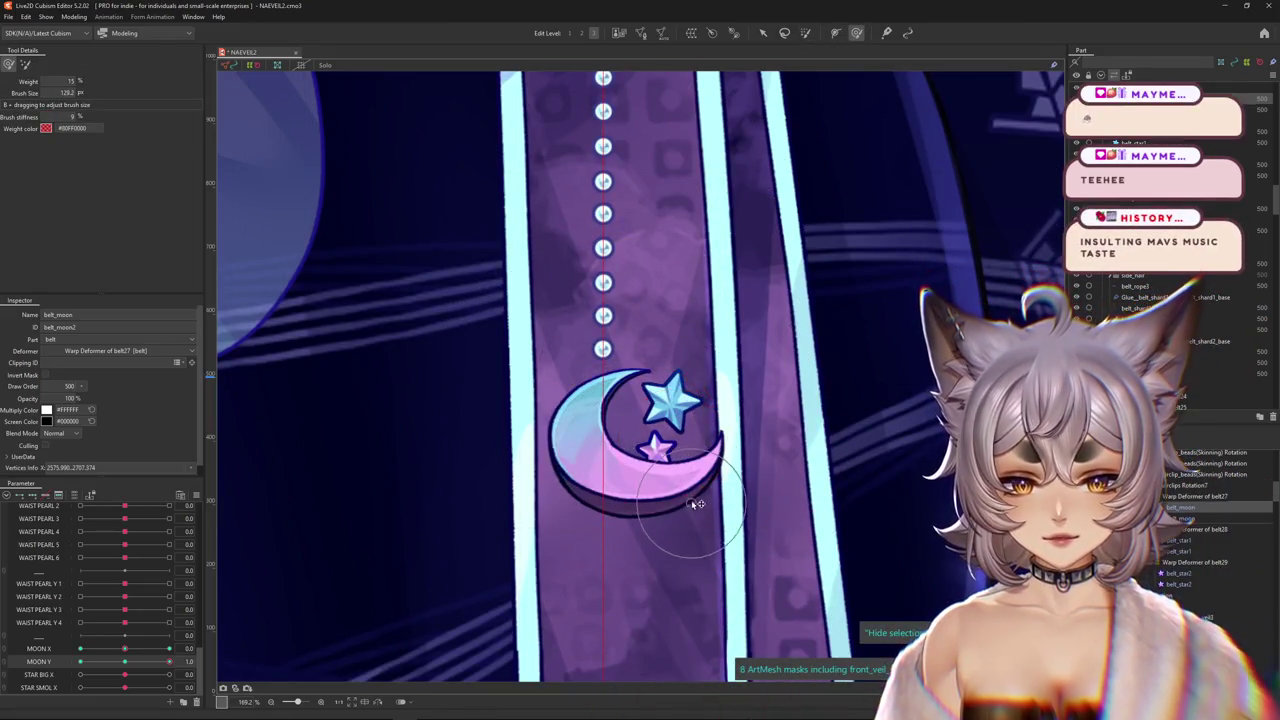
{"action": "scroll", "coordinate": [615, 545], "scroll_direction": "down", "scroll_amount": 3}
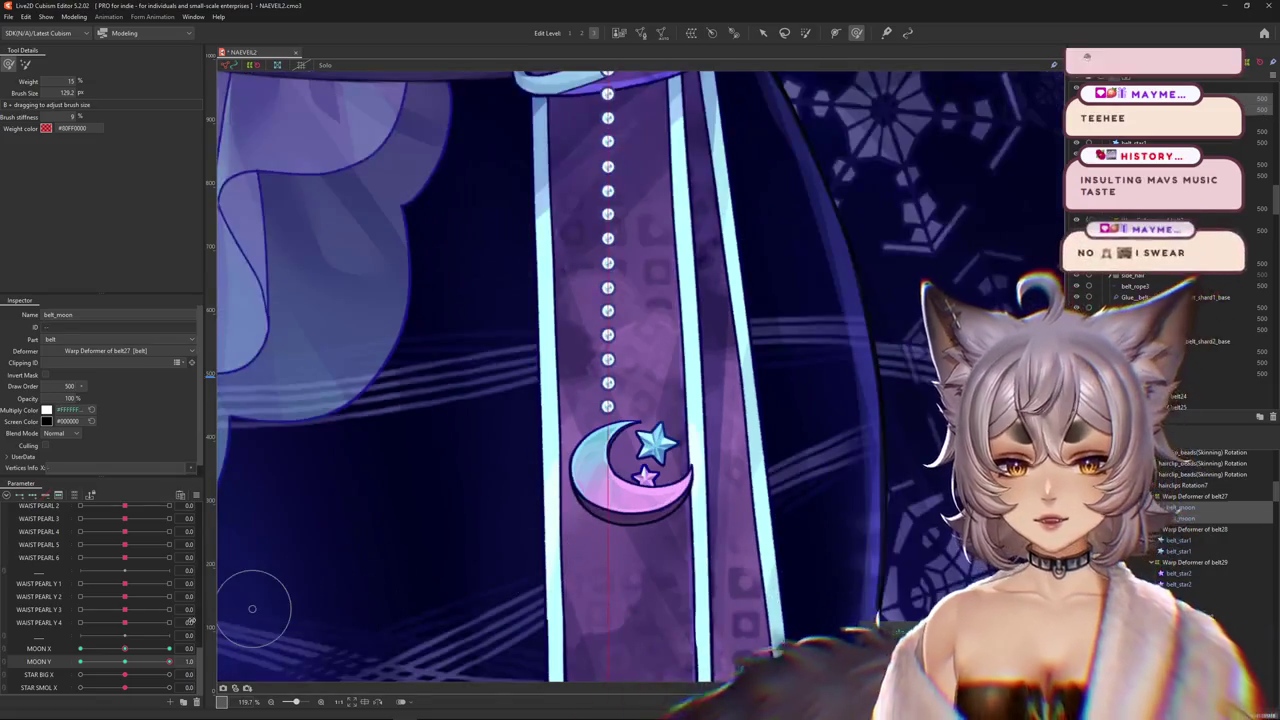
Resize the deform brush for finer work and select the moon mesh.
{"action": "scroll", "coordinate": [598, 490], "scroll_direction": "up", "scroll_amount": 3}
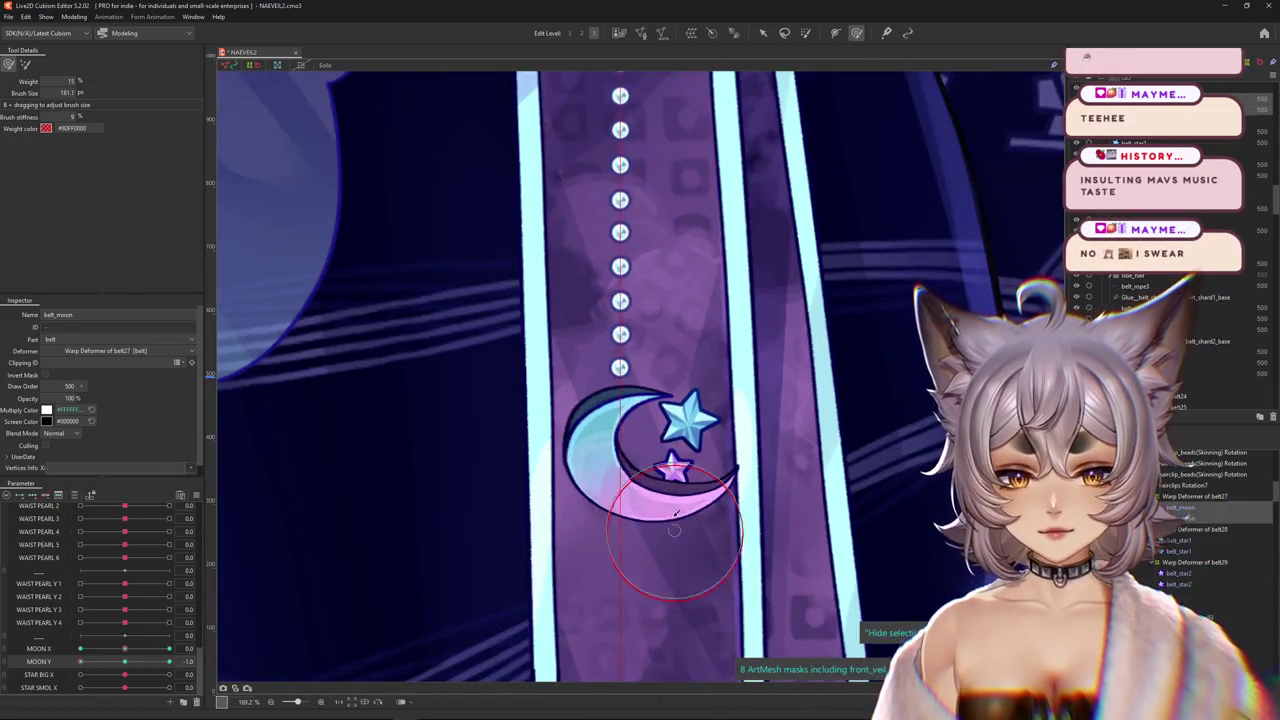
{"action": "left_click_drag", "start_coordinate": [672, 450], "coordinate": [640, 393]}
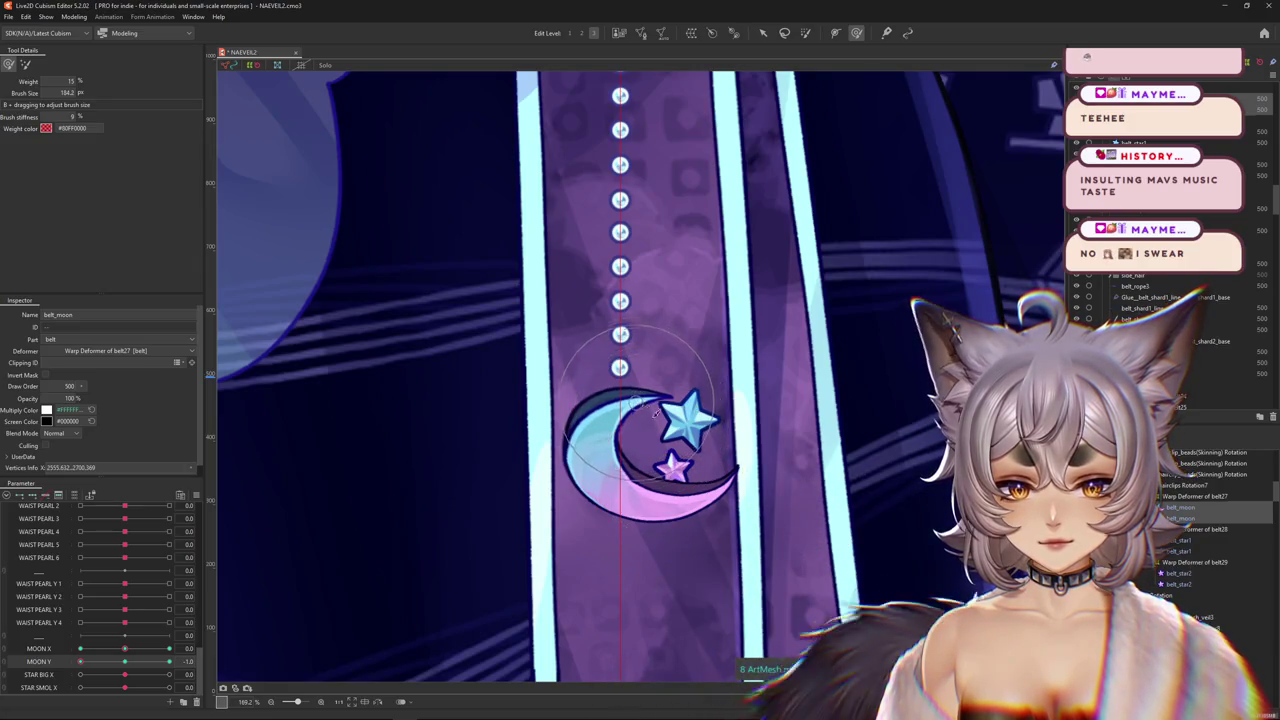
{"action": "left_click_drag", "start_coordinate": [755, 483], "coordinate": [657, 545]}
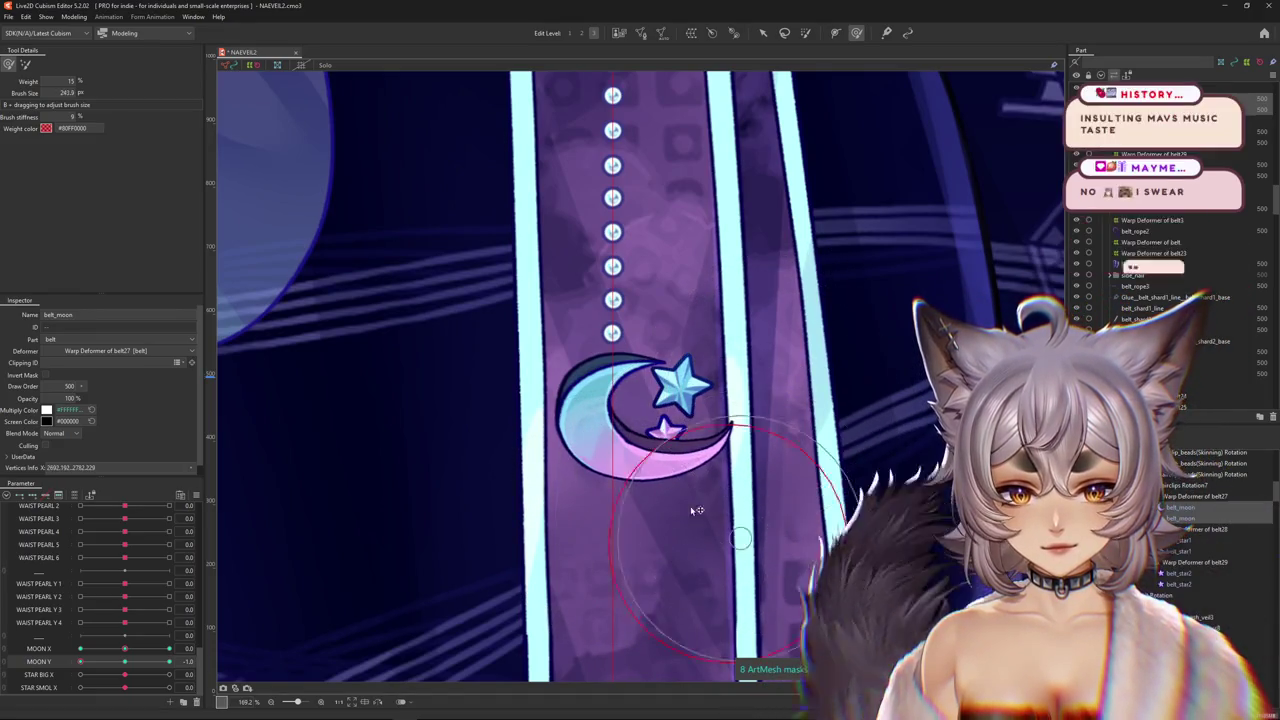
{"action": "left_click_drag", "start_coordinate": [690, 506], "coordinate": [666, 514]}
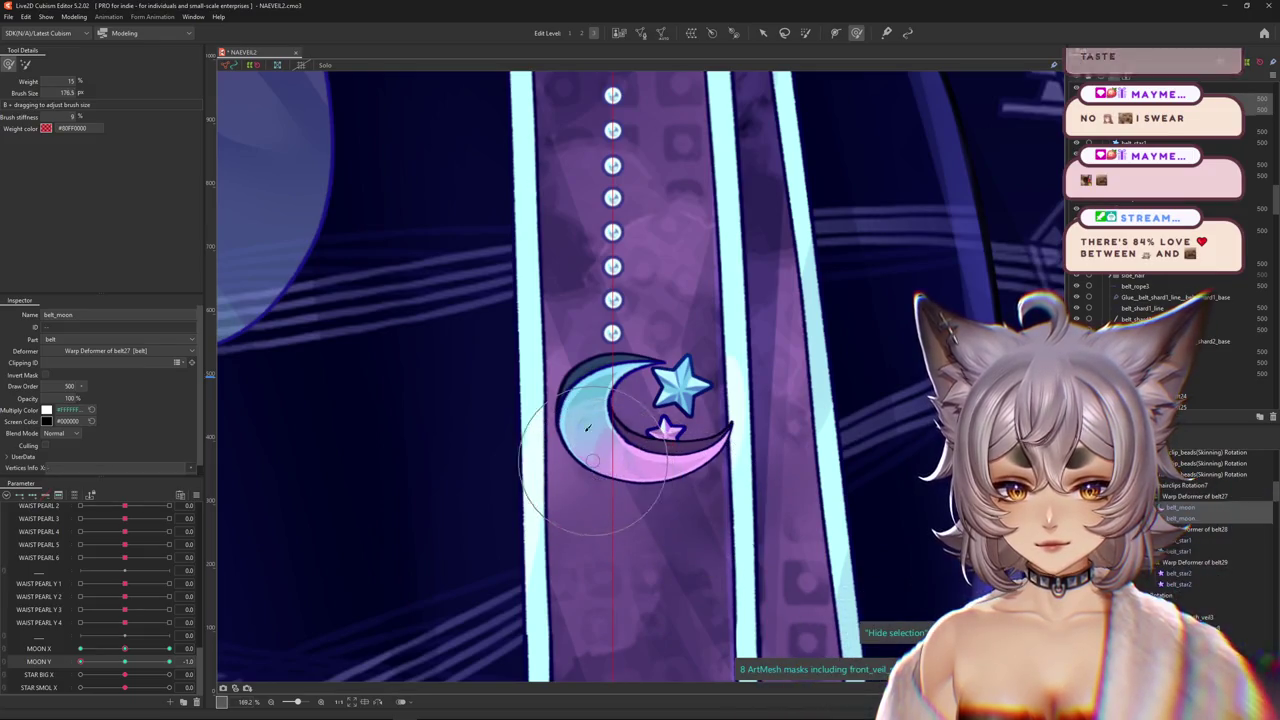
{"action": "mouse_move", "coordinate": [612, 476]}
{"action": "left_mouse_down"}
{"action": "mouse_move", "coordinate": [590, 400]}
{"action": "mouse_move", "coordinate": [514, 460]}
{"action": "left_mouse_up"}
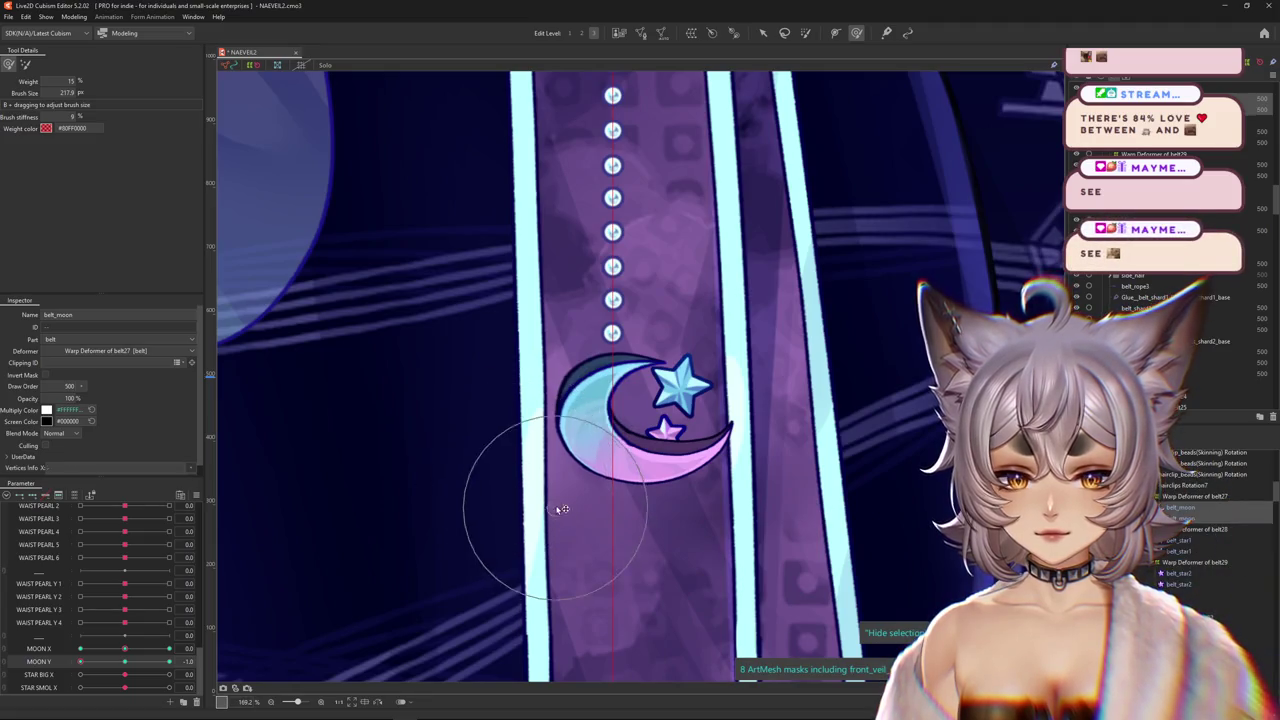
{"action": "left_click", "coordinate": [600, 420]}
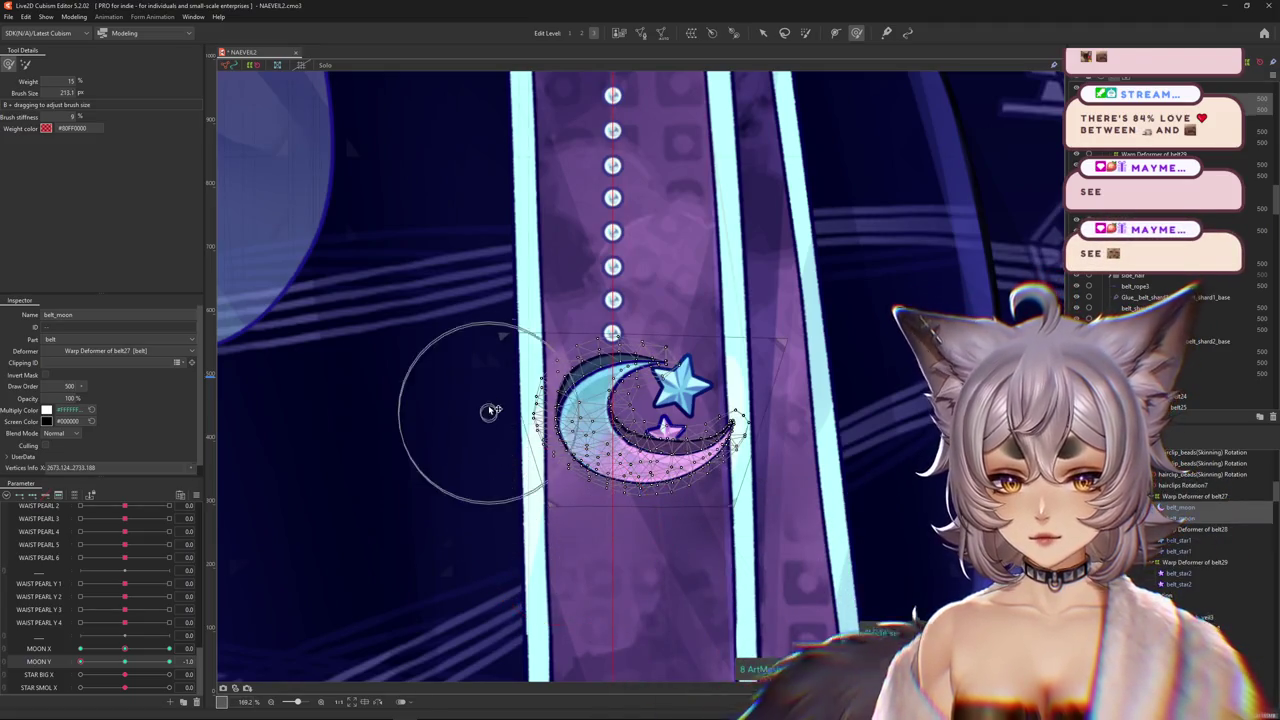
Bend the moon's crescent and push its left edge and outline into shape.
{"action": "left_click_drag", "start_coordinate": [505, 342], "coordinate": [490, 382]}
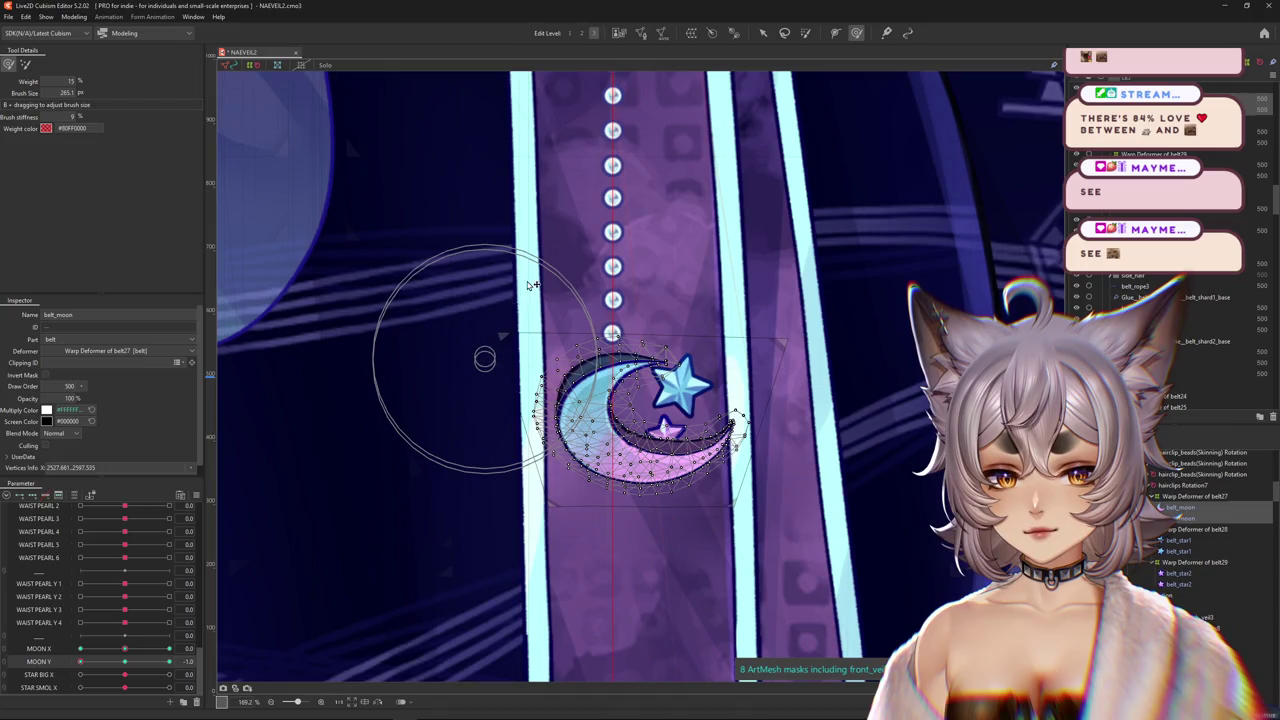
{"action": "left_click_drag", "start_coordinate": [693, 336], "coordinate": [711, 398]}
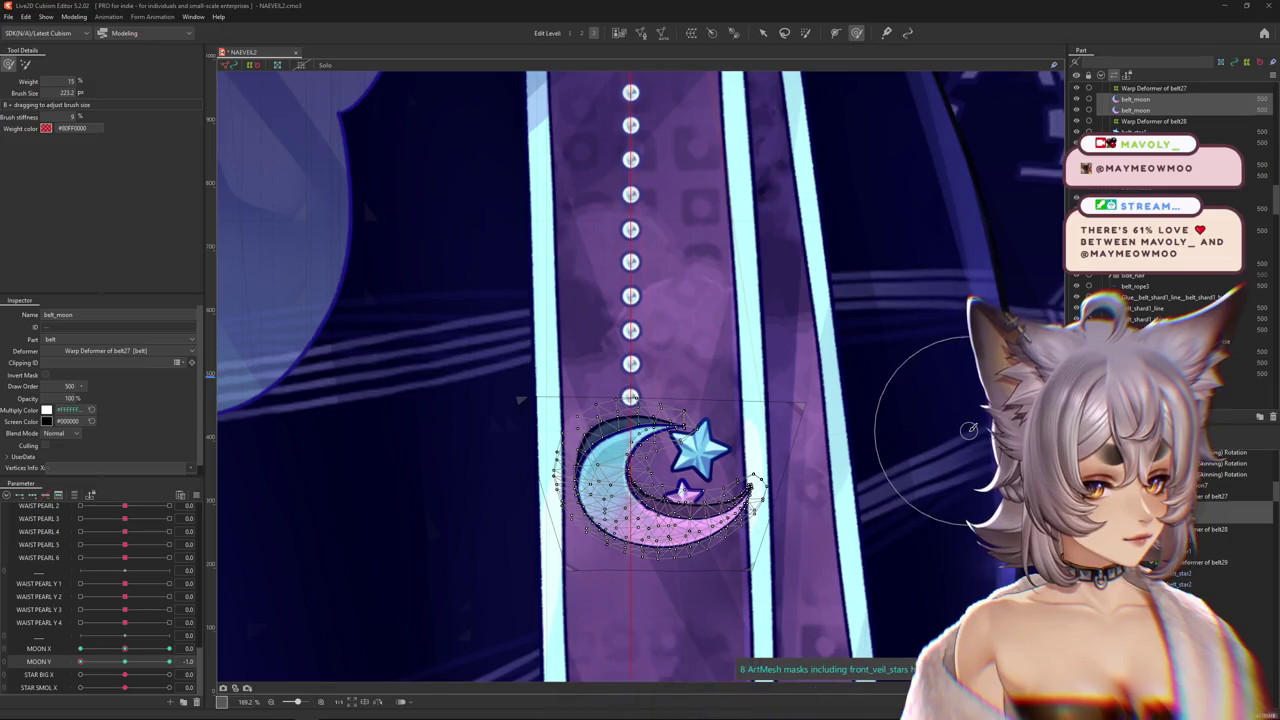
{"action": "scroll", "coordinate": [907, 437], "scroll_direction": "down", "scroll_amount": 2}
{"action": "scroll", "coordinate": [725, 470], "scroll_direction": "up", "scroll_amount": 4}
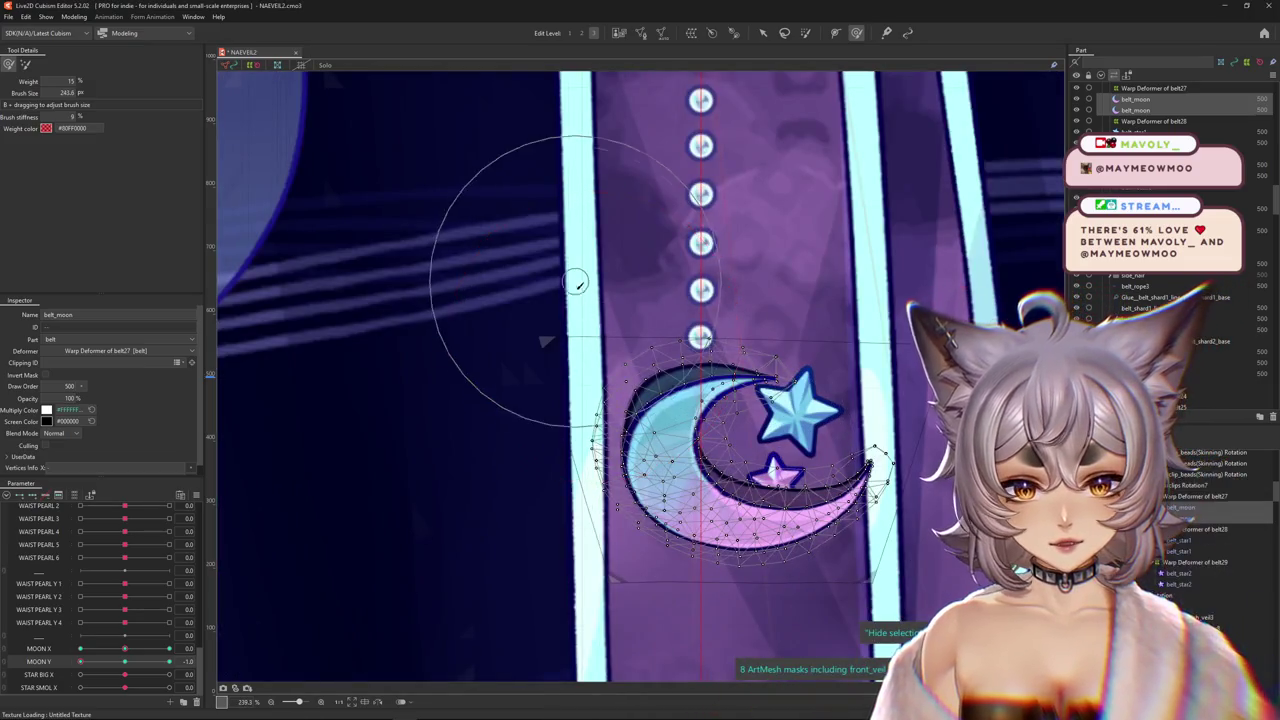
{"action": "mouse_move", "coordinate": [606, 379]}
{"action": "left_mouse_down"}
{"action": "mouse_move", "coordinate": [617, 450]}
{"action": "mouse_move", "coordinate": [542, 438]}
{"action": "left_mouse_up"}
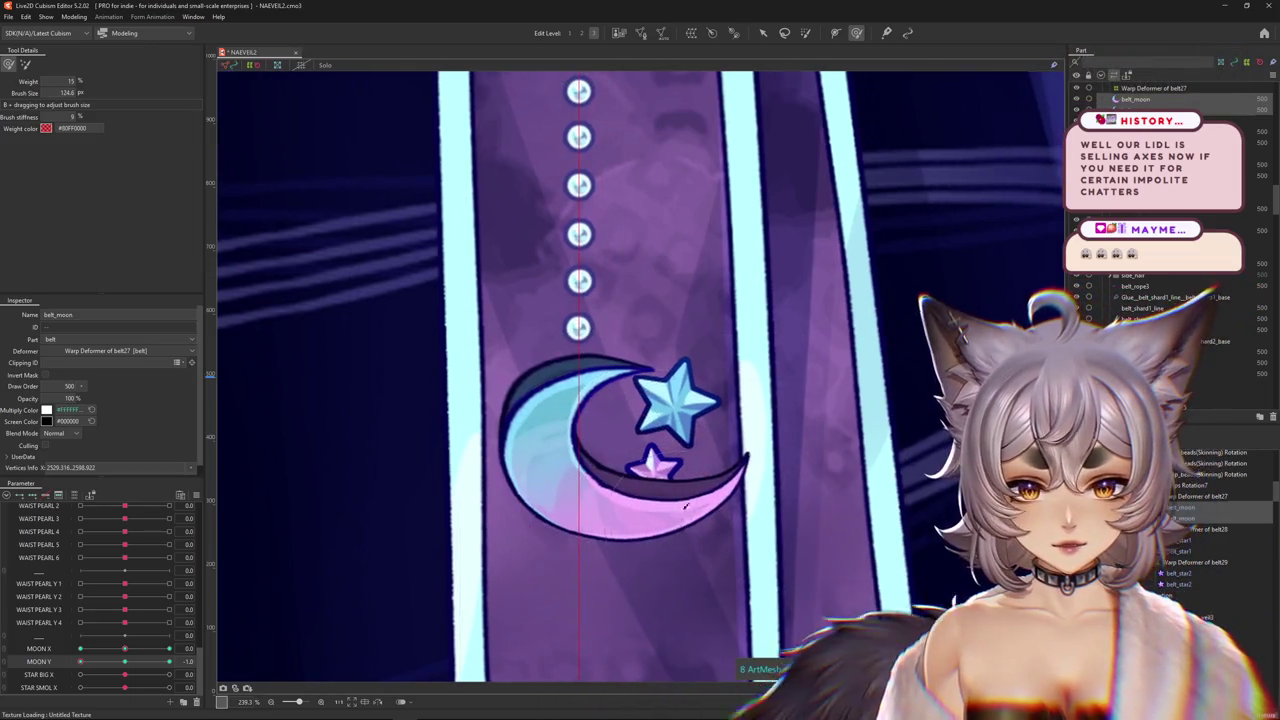
{"action": "left_click_drag", "start_coordinate": [766, 482], "coordinate": [720, 498]}
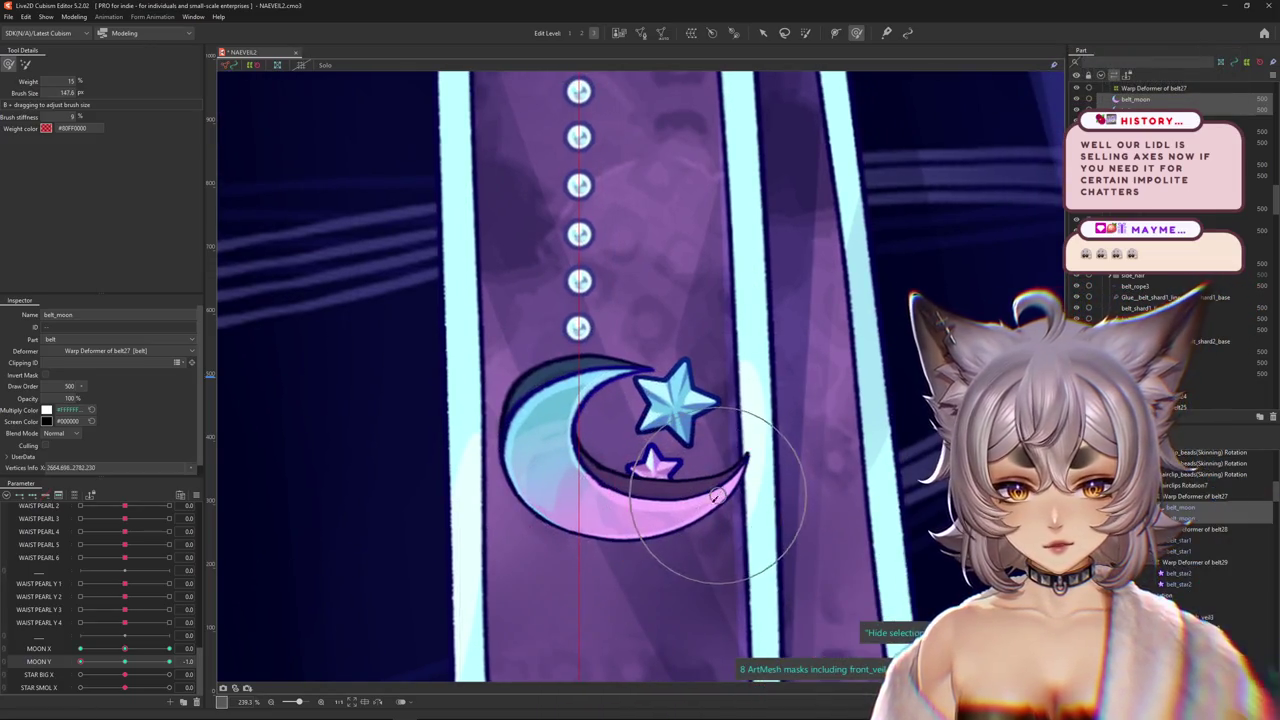
Reshape the moon's left side and smooth its upper-left curve.
{"action": "left_click_drag", "start_coordinate": [698, 566], "coordinate": [712, 530]}
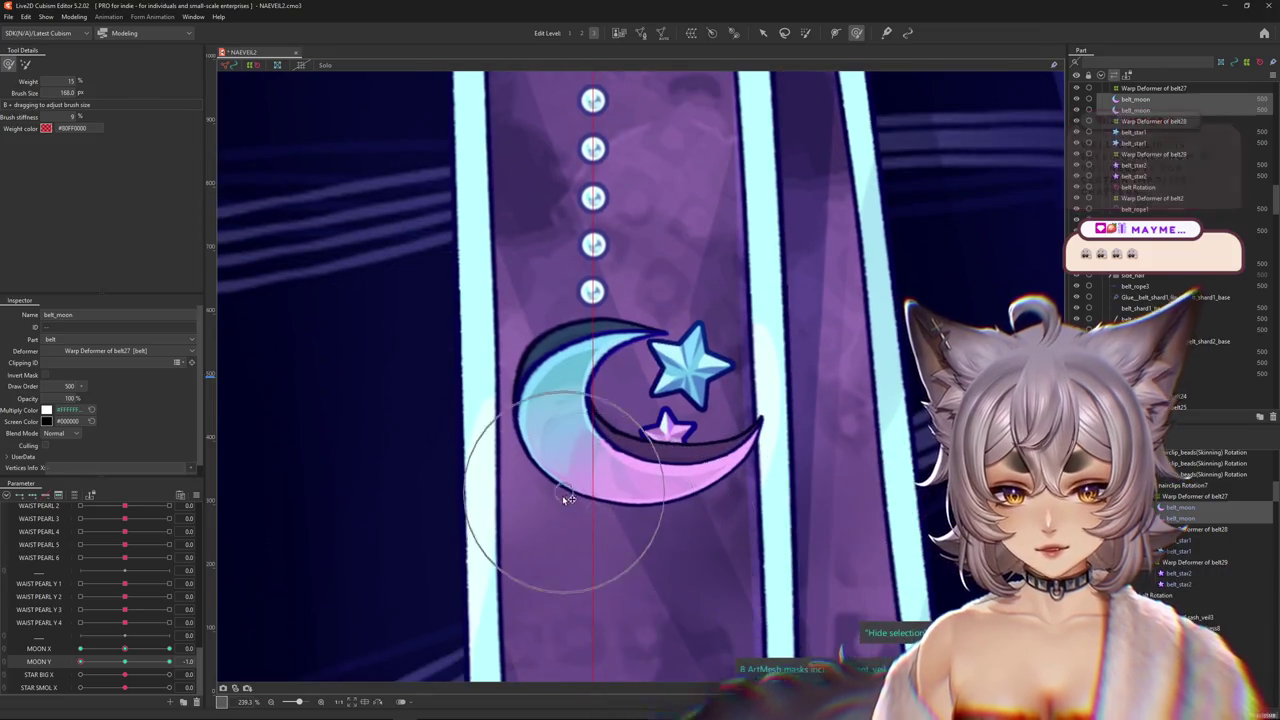
{"action": "scroll", "coordinate": [590, 527], "scroll_direction": "down", "scroll_amount": 5}
{"action": "scroll", "coordinate": [590, 527], "scroll_direction": "up", "scroll_amount": 2}
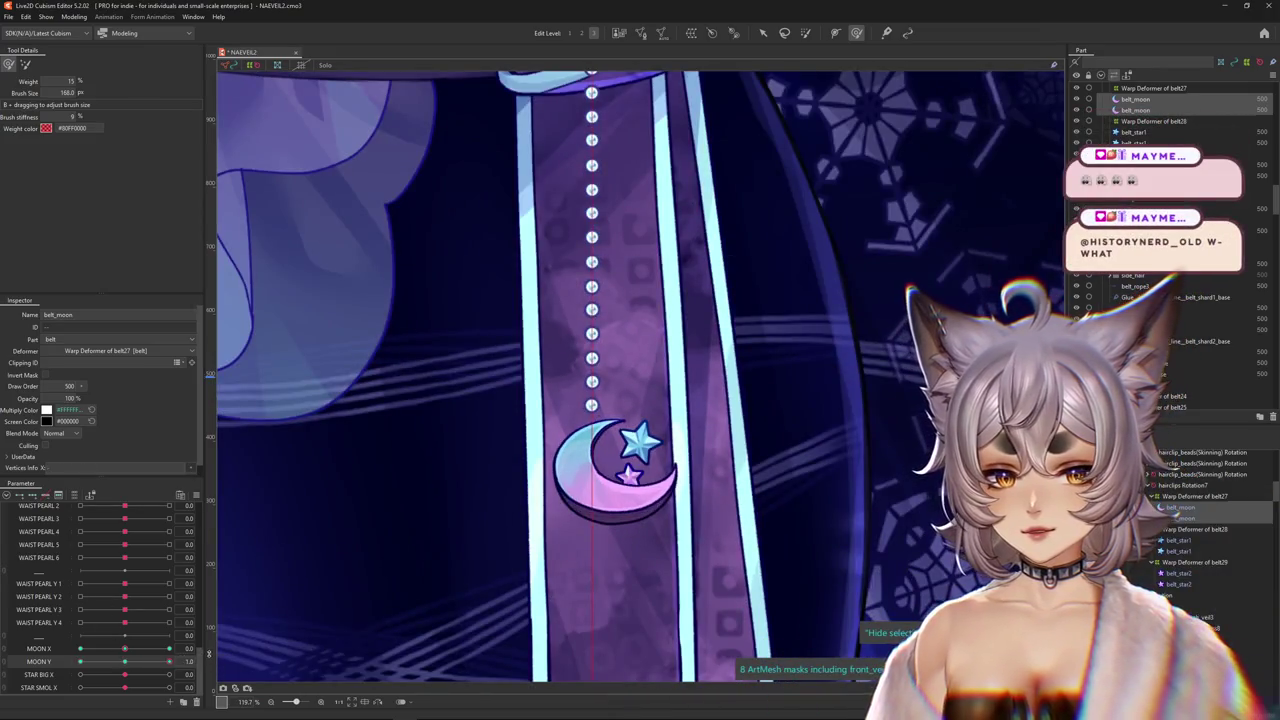
{"action": "left_click_drag", "start_coordinate": [630, 400], "coordinate": [645, 397]}
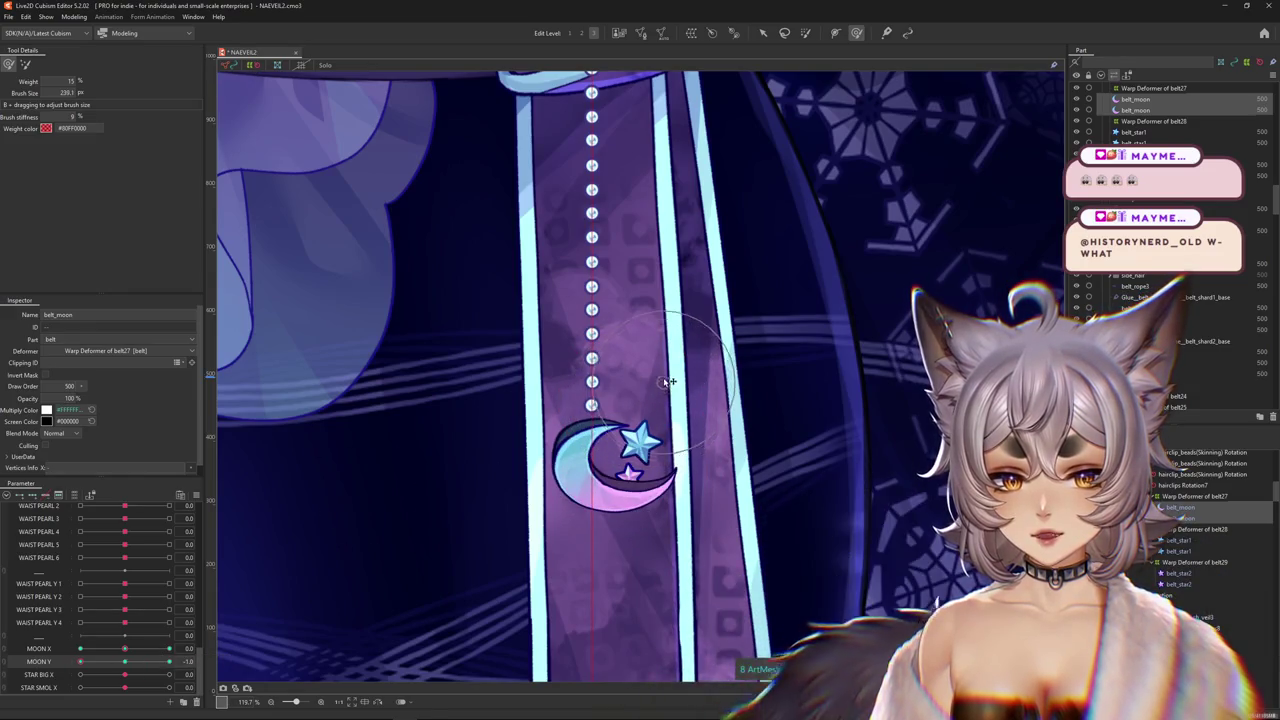
{"action": "scroll", "coordinate": [632, 420], "scroll_direction": "up", "scroll_amount": 3}
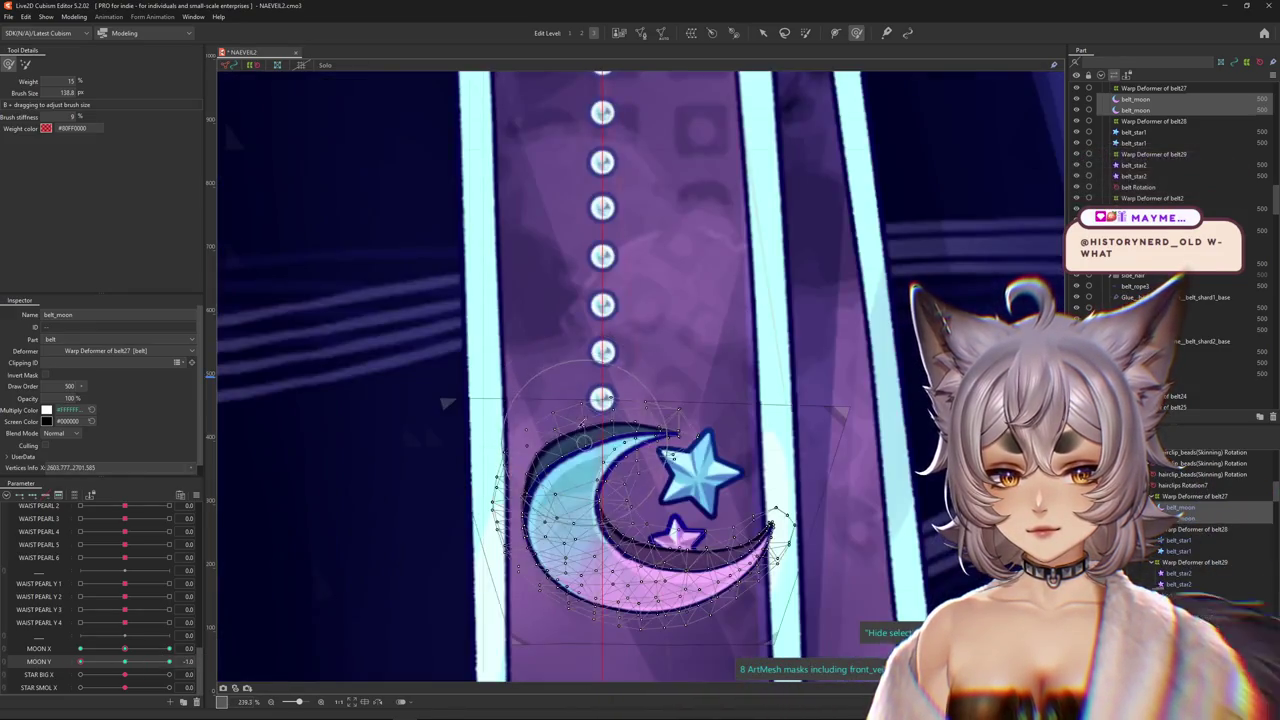
{"action": "left_click_drag", "start_coordinate": [562, 397], "coordinate": [638, 402]}
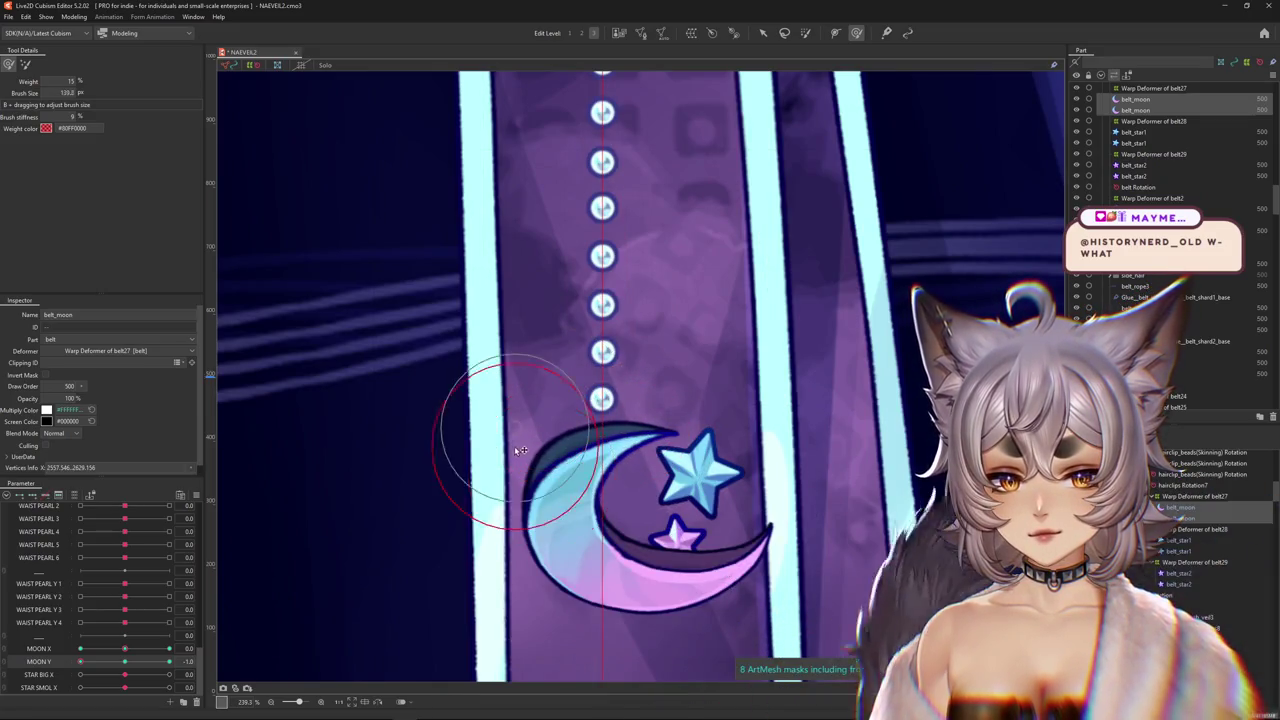
{"action": "left_click_drag", "start_coordinate": [518, 450], "coordinate": [592, 532]}
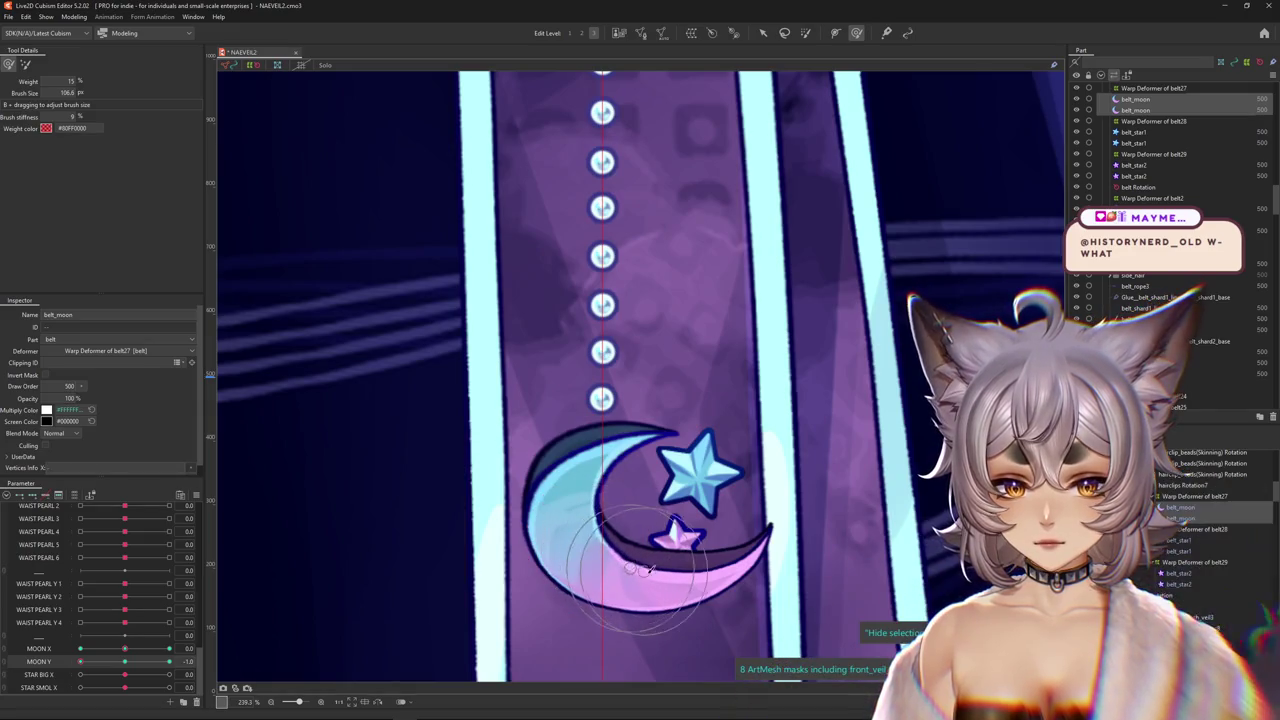
Adjust the moon crescent's lower tip.
{"action": "left_click_drag", "start_coordinate": [835, 570], "coordinate": [790, 405]}
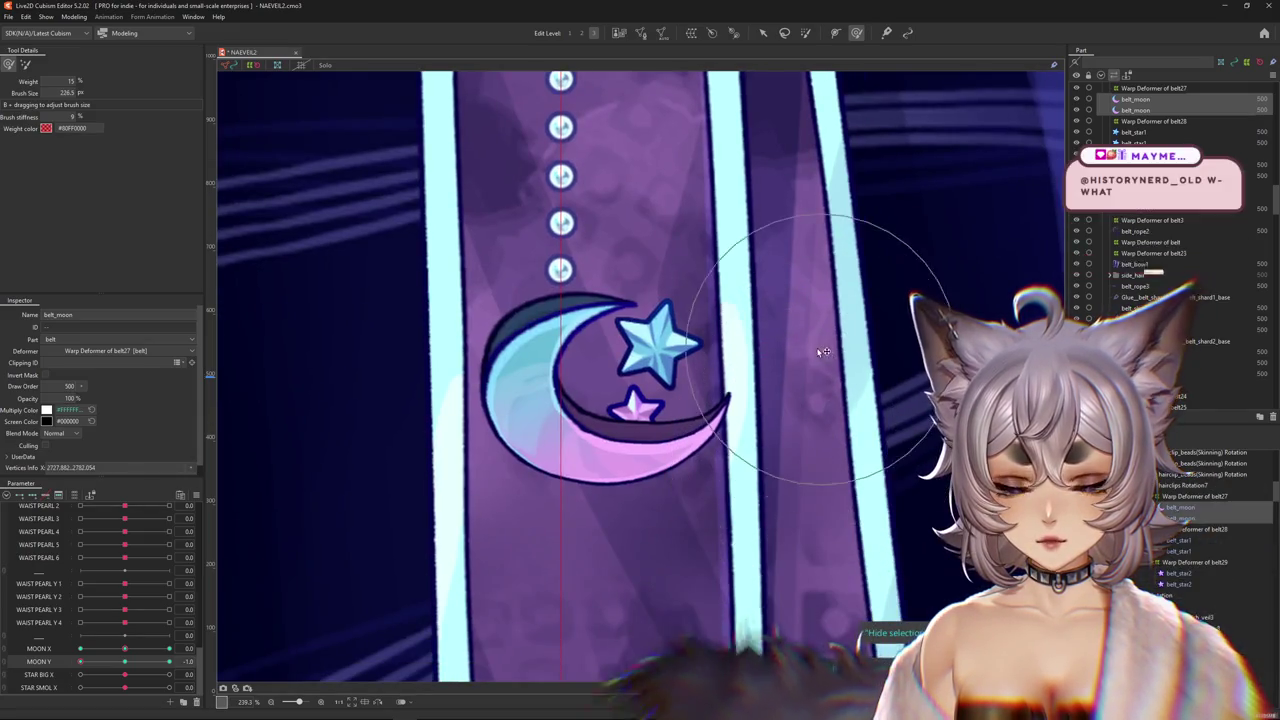
{"action": "left_click_drag", "start_coordinate": [700, 425], "coordinate": [672, 466]}
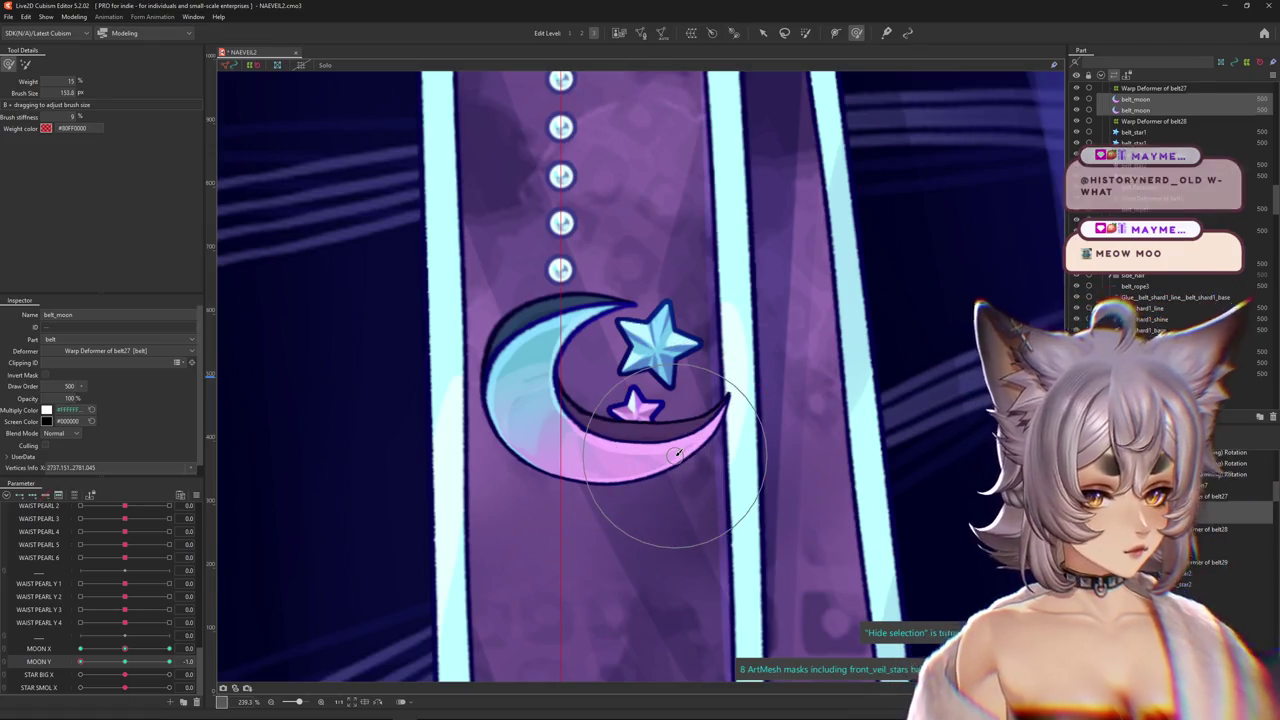
{"action": "scroll", "coordinate": [670, 470], "scroll_direction": "down", "scroll_amount": 2}
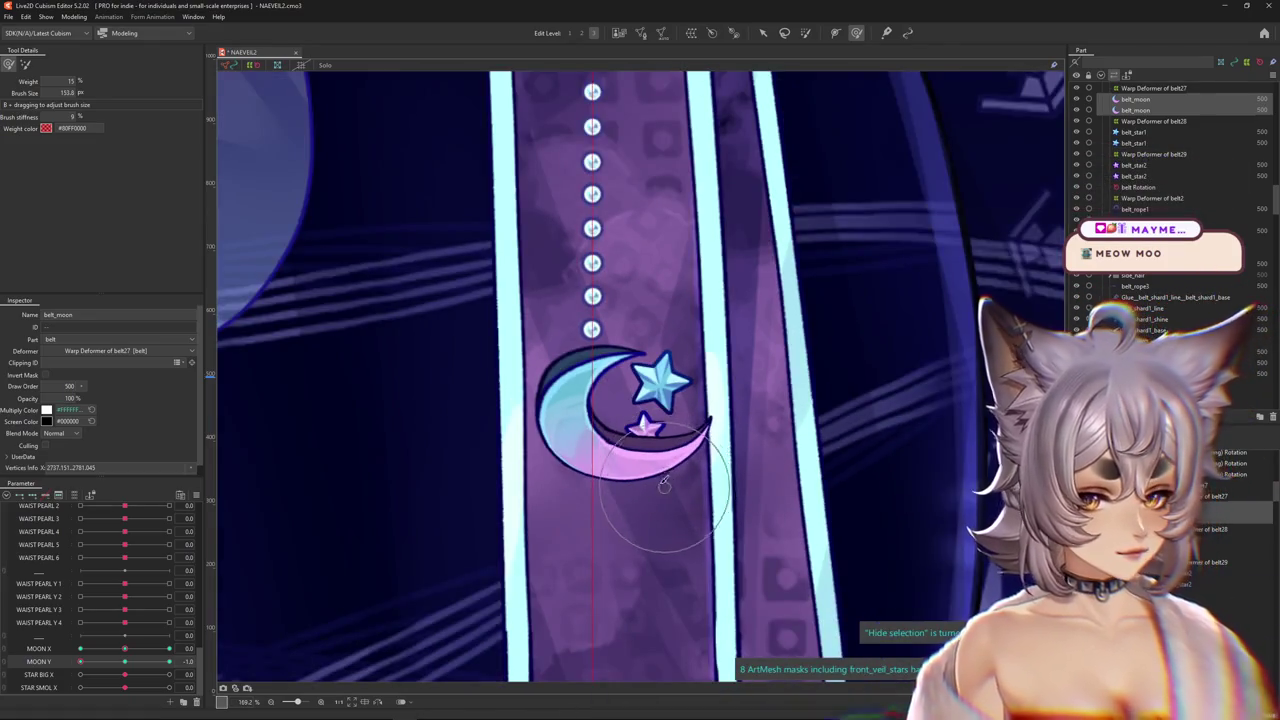
{"action": "scroll", "coordinate": [558, 487], "scroll_direction": "down", "scroll_amount": 2}
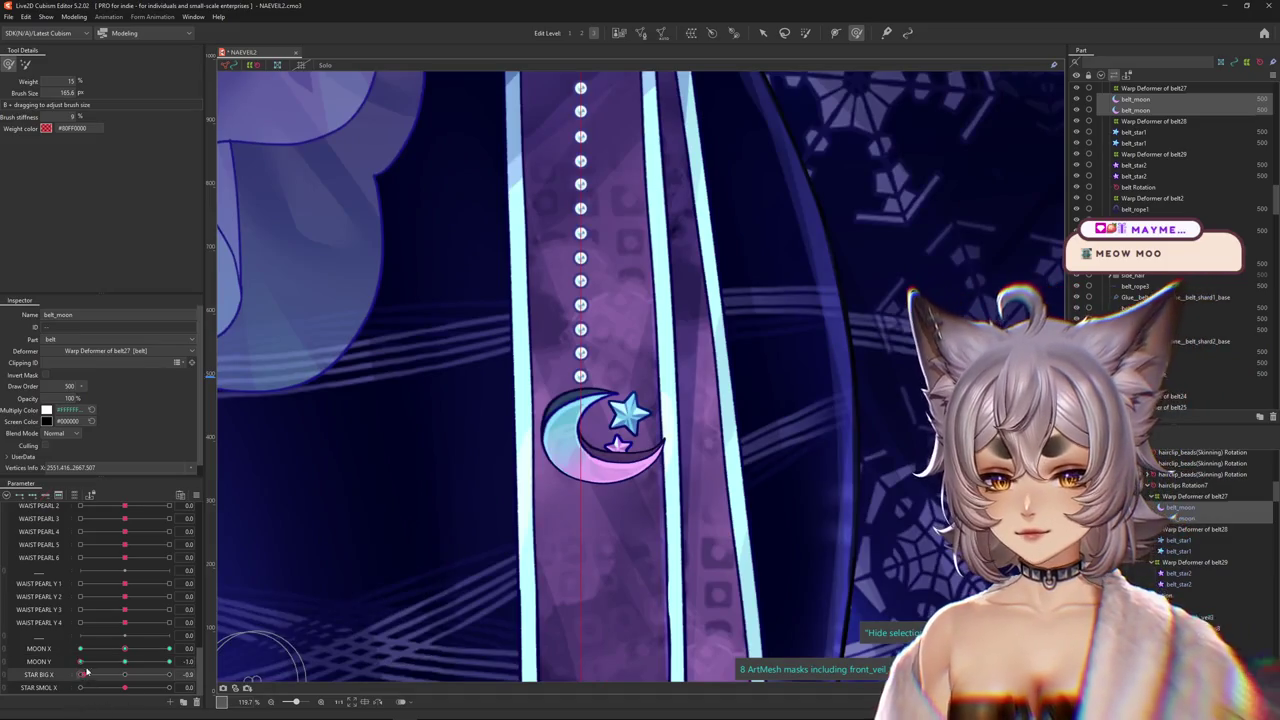
Set MOON Y to 1.0 and select Warp Deformer of belt27.
{"action": "left_click_drag", "start_coordinate": [80, 661], "coordinate": [200, 661]}
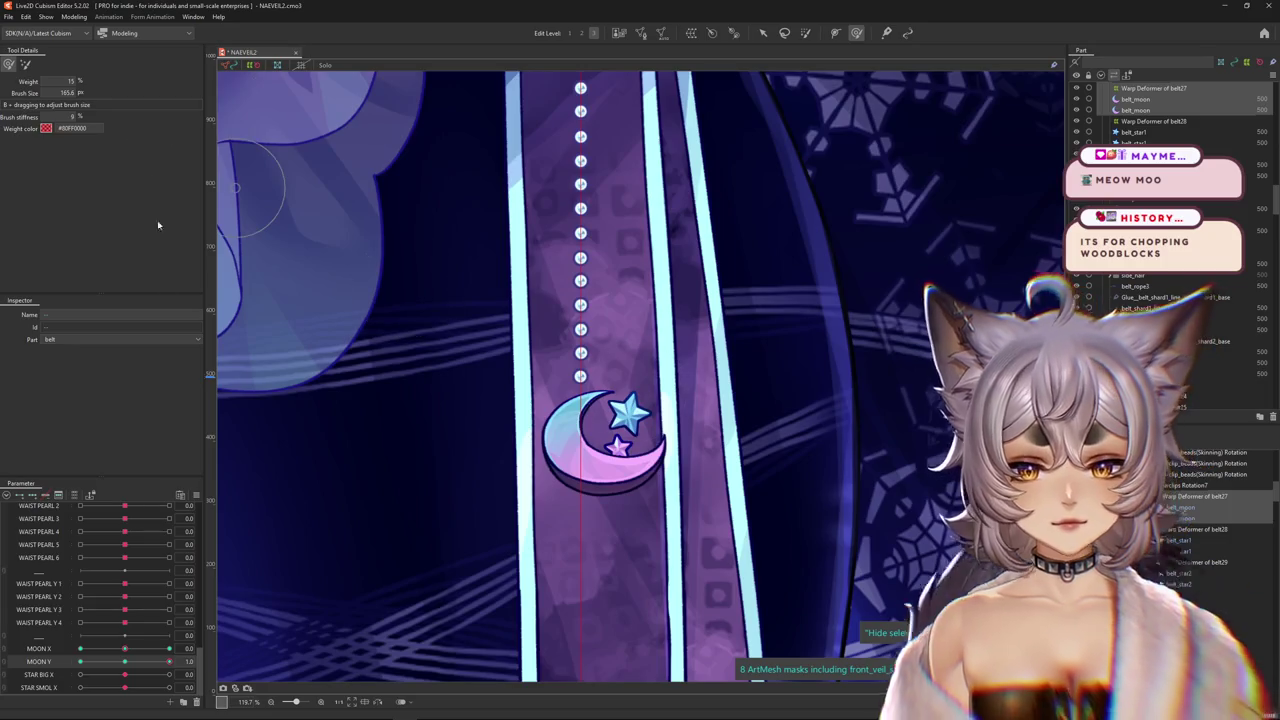
{"action": "right_click", "coordinate": [206, 540]}
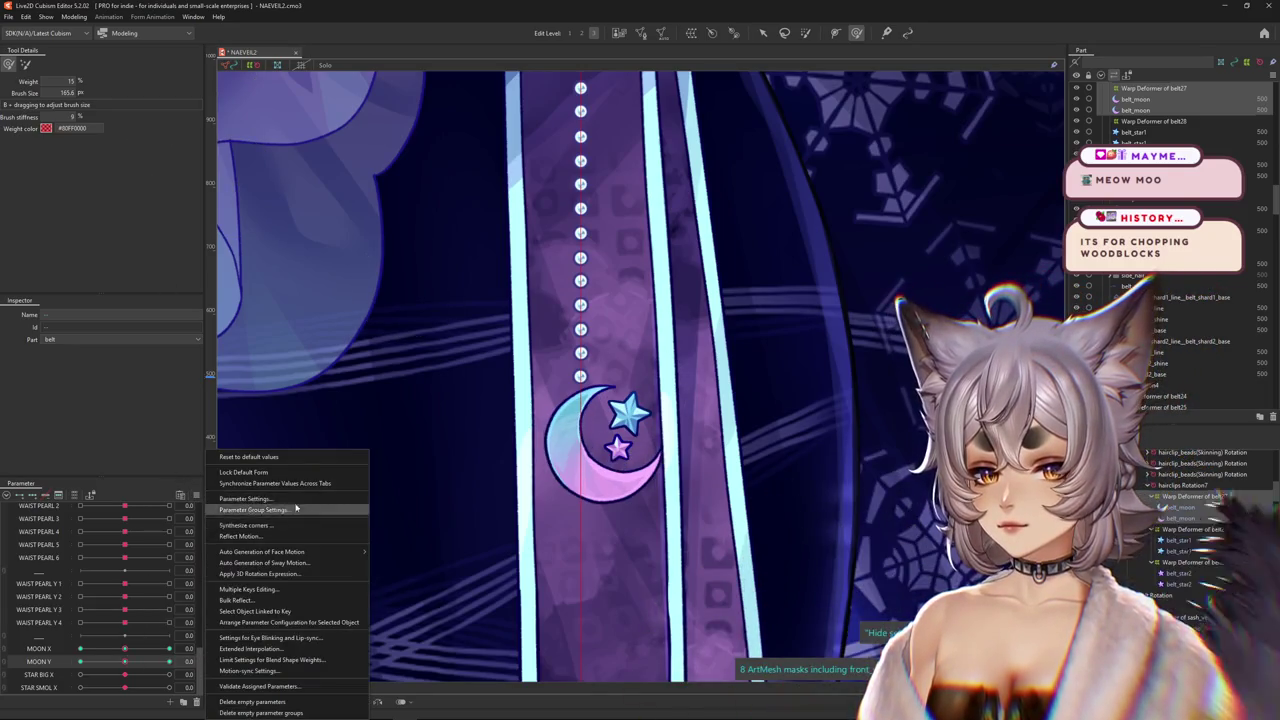
{"action": "left_click", "coordinate": [263, 528]}
{"action": "key", "text": "Escape"}
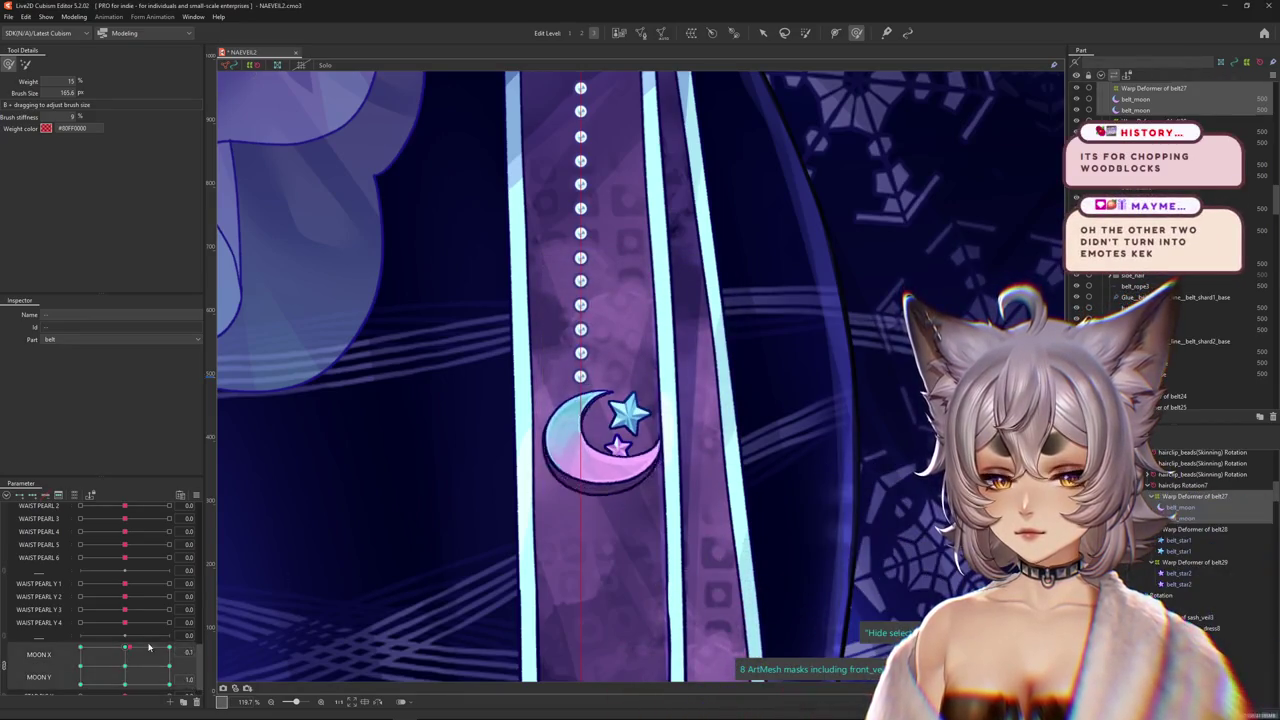
{"action": "left_click", "coordinate": [600, 445]}
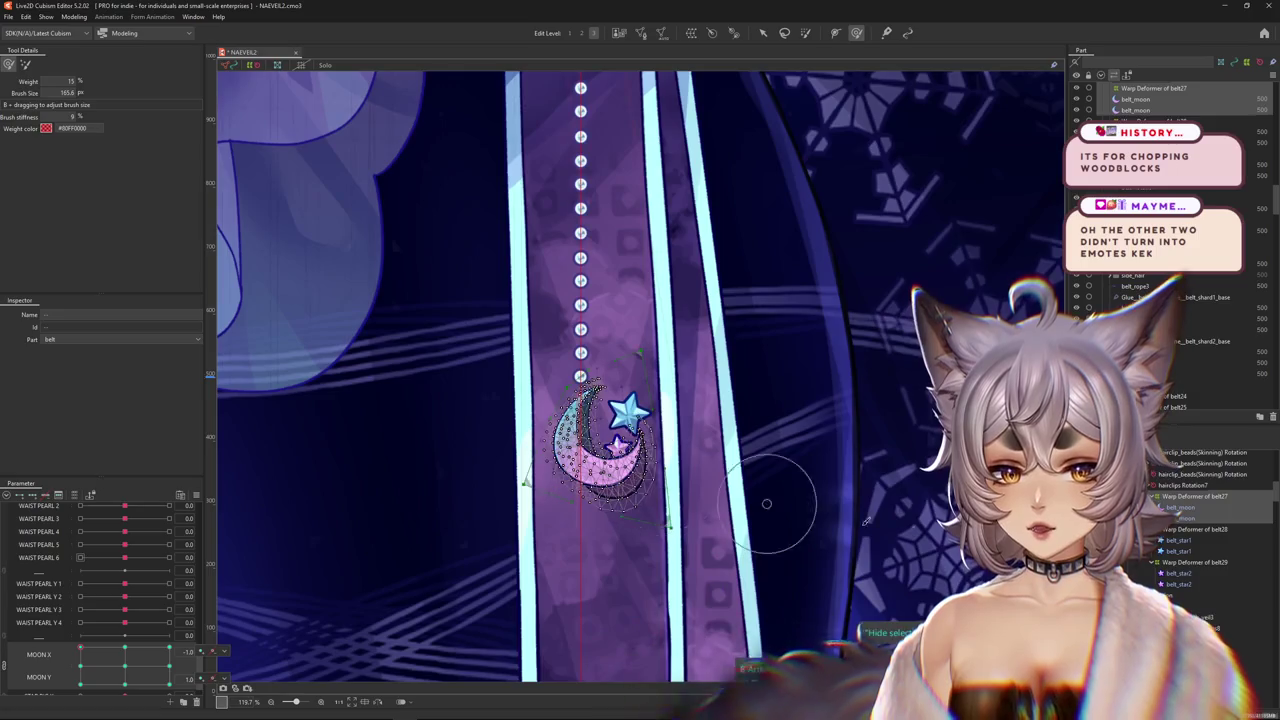
{"action": "left_click", "coordinate": [628, 350]}
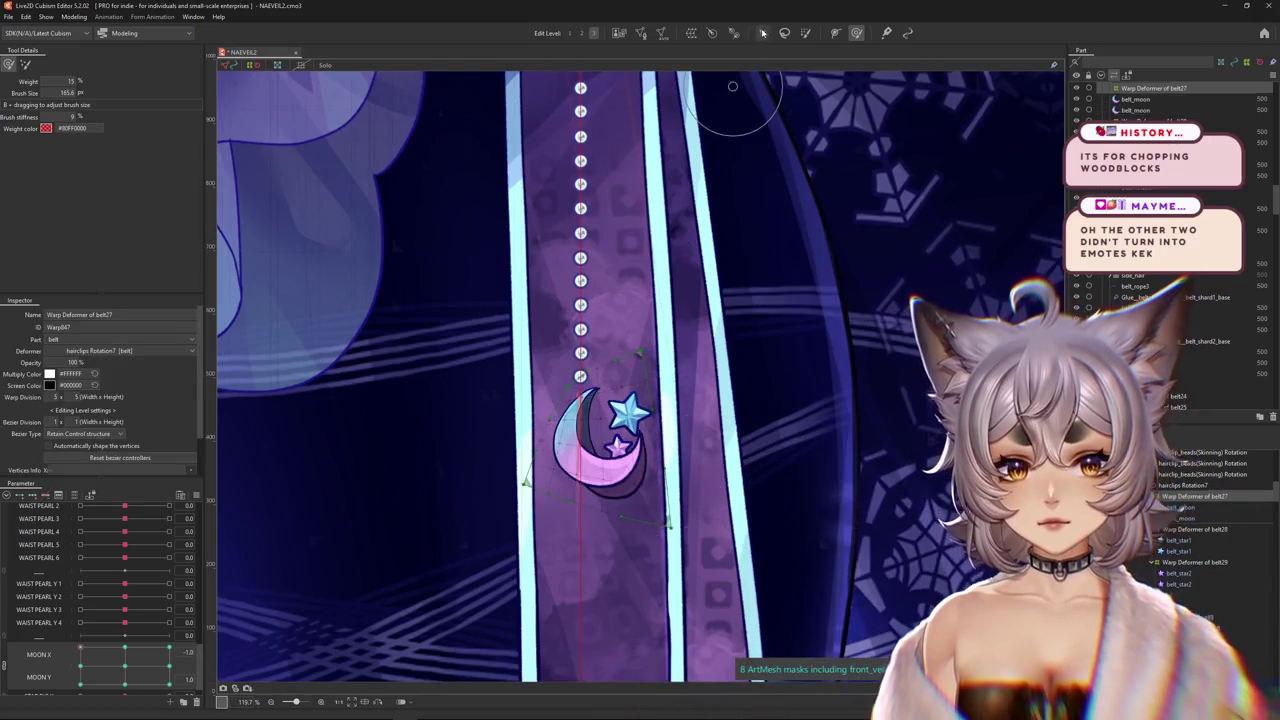
At the top-right MOON X/Y keyform, skew the moon deformer with a temporary warp.
{"action": "left_click", "coordinate": [15, 662]}
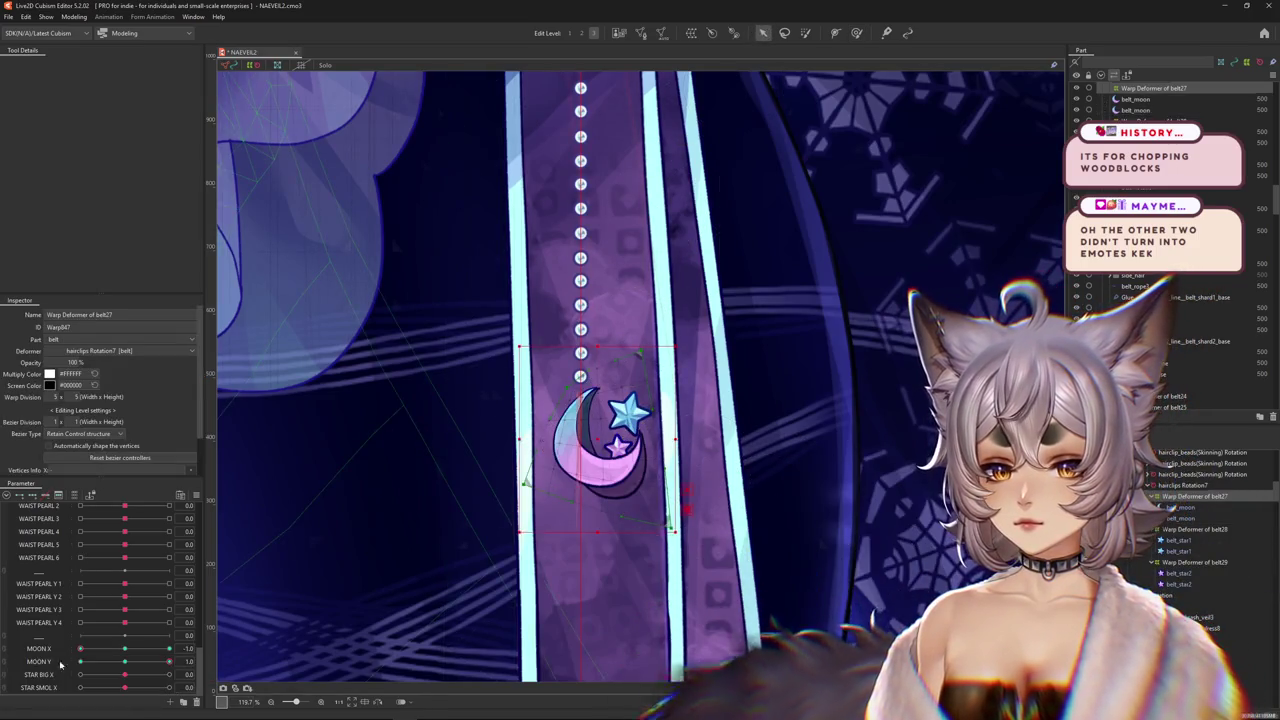
{"action": "left_click", "coordinate": [5, 655]}
{"action": "left_click", "coordinate": [126, 660]}
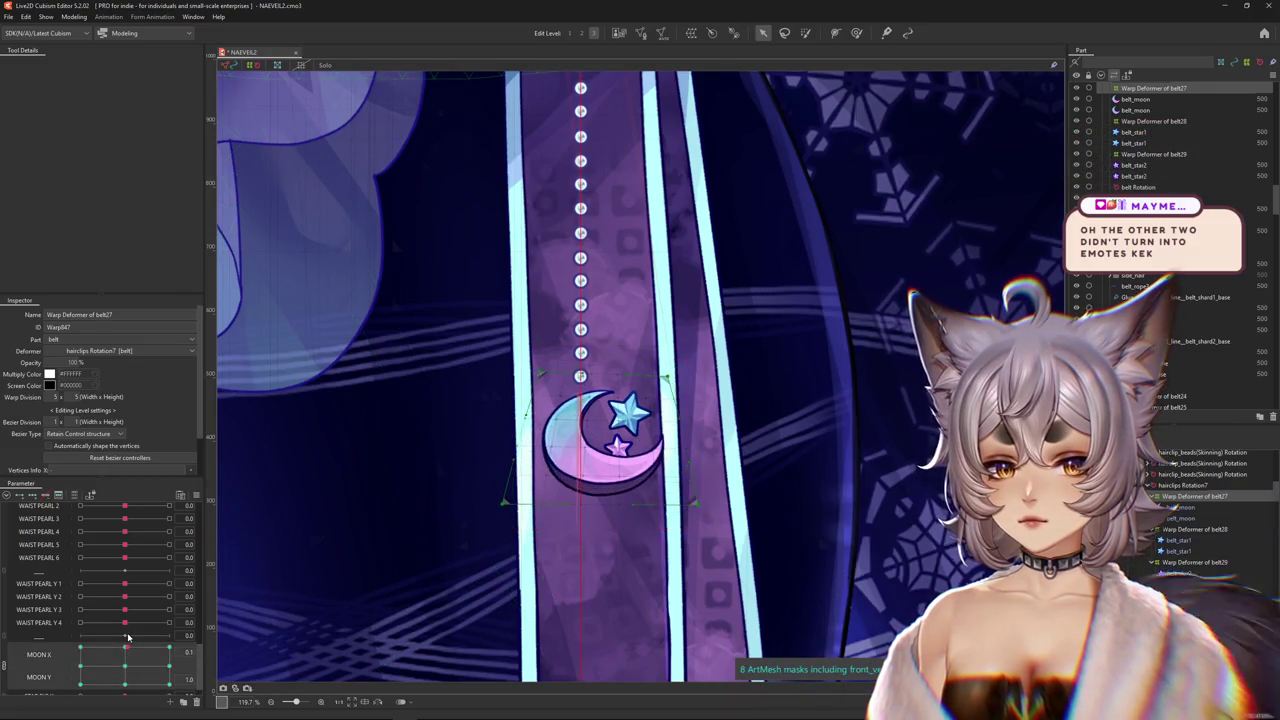
{"action": "left_click_drag", "start_coordinate": [126, 648], "coordinate": [169, 647]}
{"action": "key", "text": "ctrl+a"}
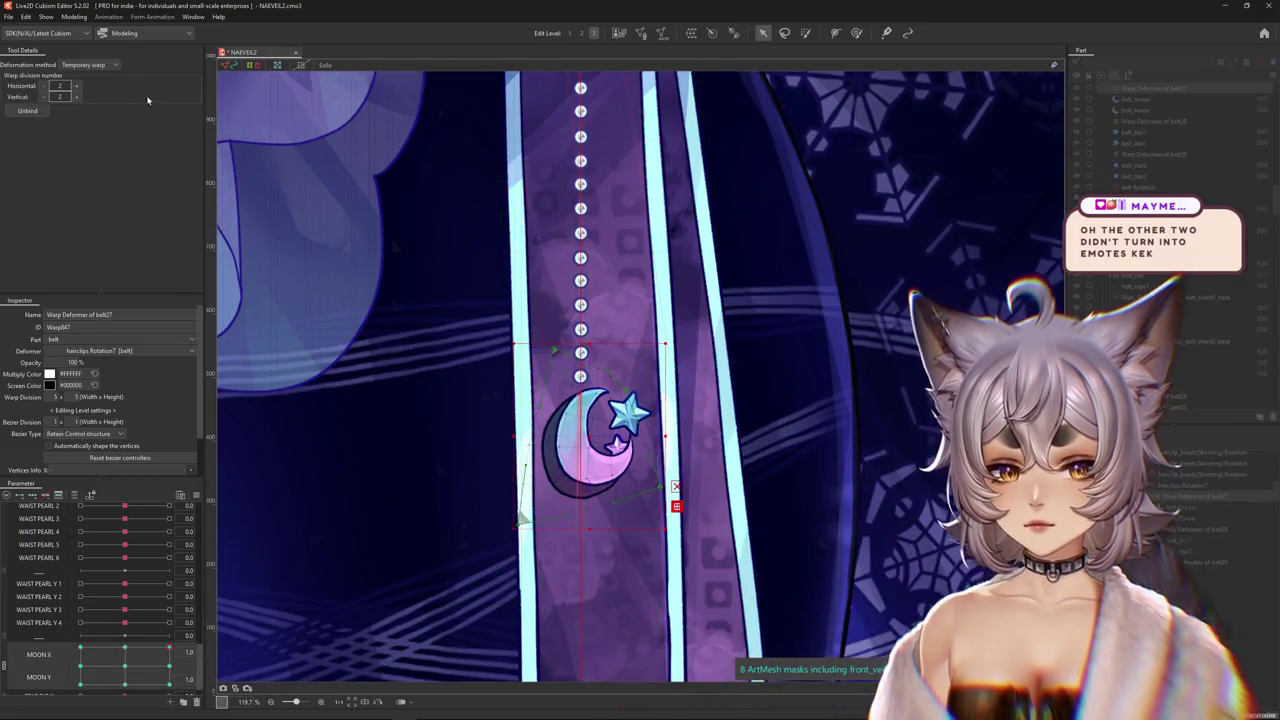
{"action": "left_click", "coordinate": [100, 65]}
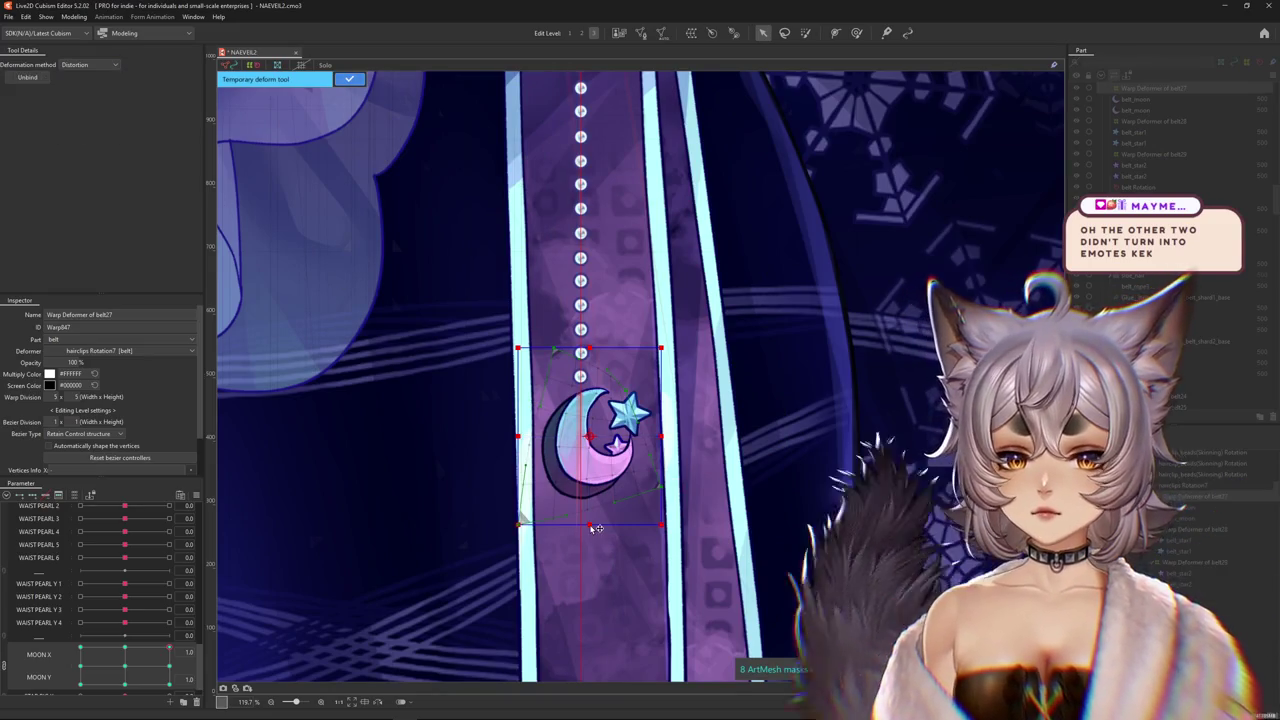
{"action": "left_click_drag", "start_coordinate": [590, 524], "coordinate": [663, 521]}
{"action": "left_click_drag", "start_coordinate": [594, 347], "coordinate": [563, 337]}
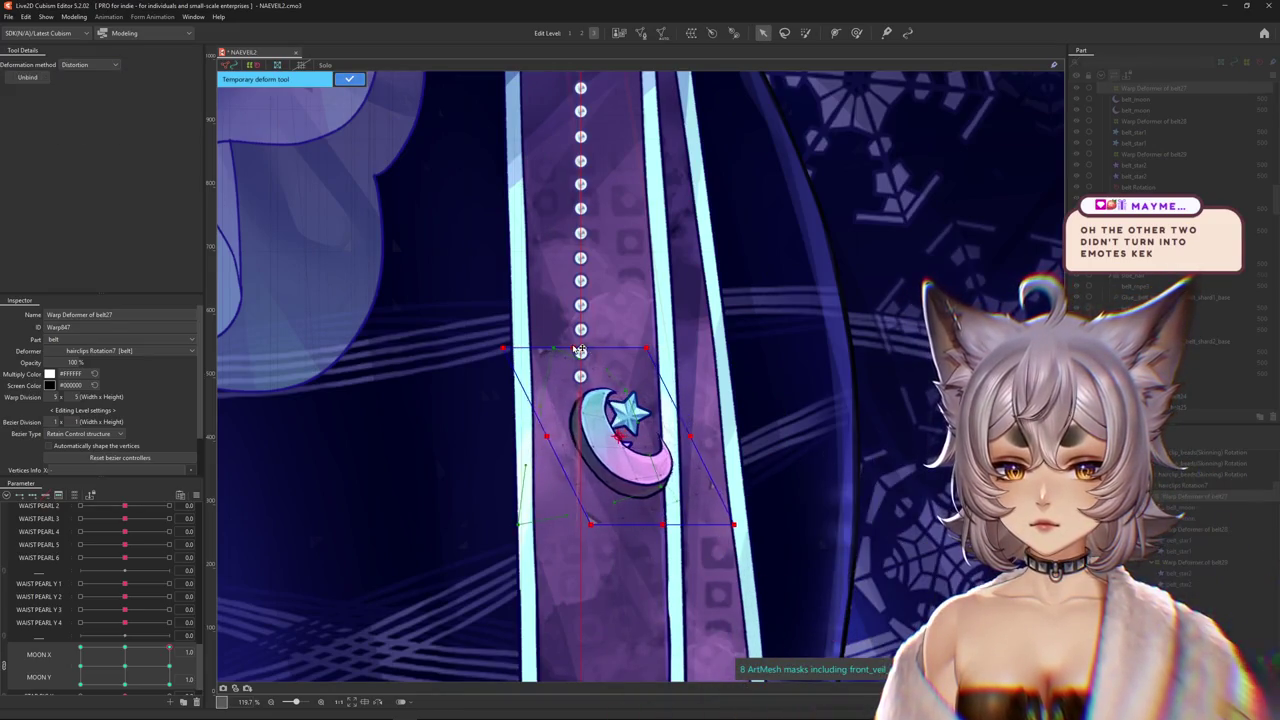
{"action": "left_click", "coordinate": [350, 80]}
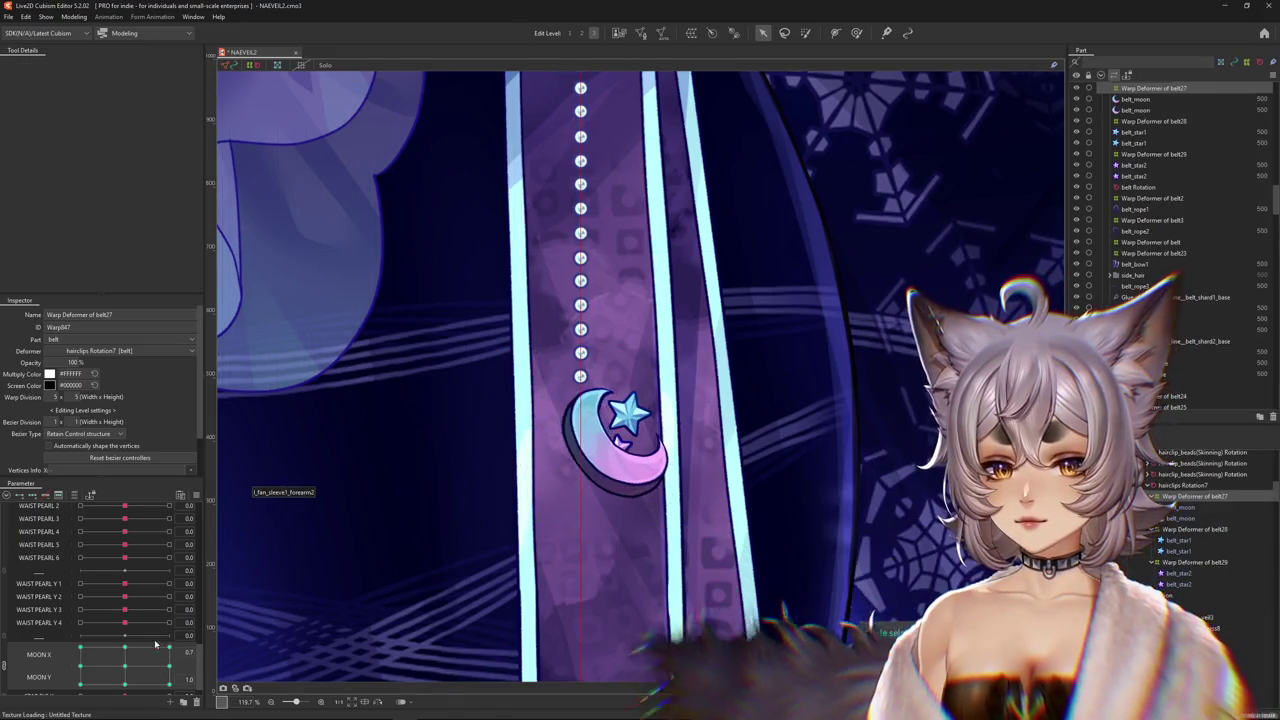
At MOON X -1.0, skew the moon's bottom edge left using Distortion.
{"action": "left_click", "coordinate": [80, 648]}
{"action": "key", "text": "t"}
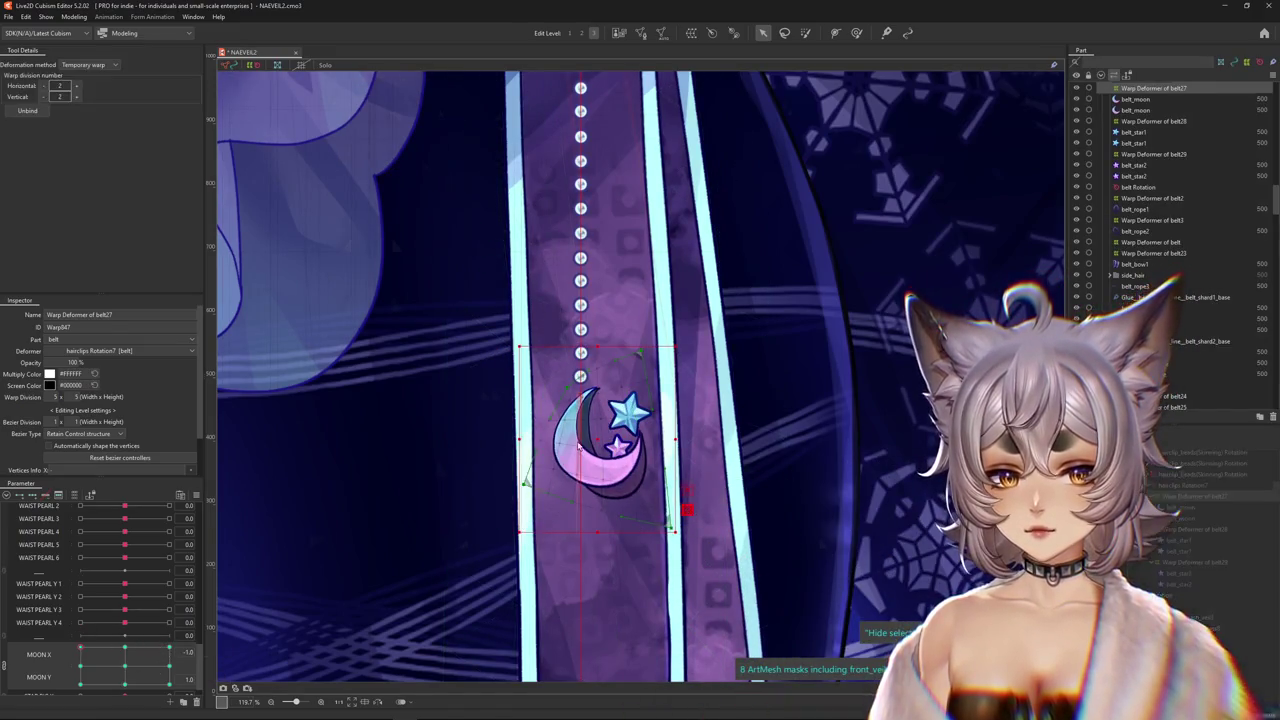
{"action": "left_click", "coordinate": [88, 64]}
{"action": "left_click", "coordinate": [85, 117]}
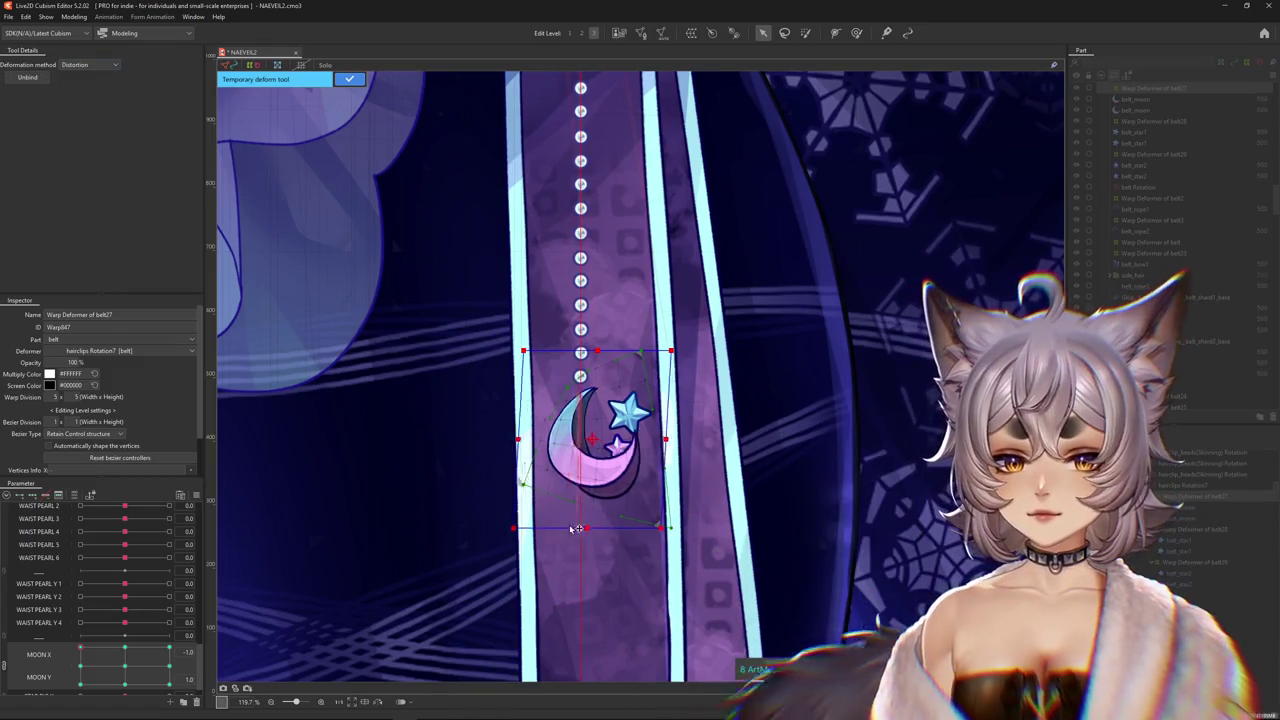
{"action": "left_click_drag", "start_coordinate": [600, 527], "coordinate": [528, 500]}
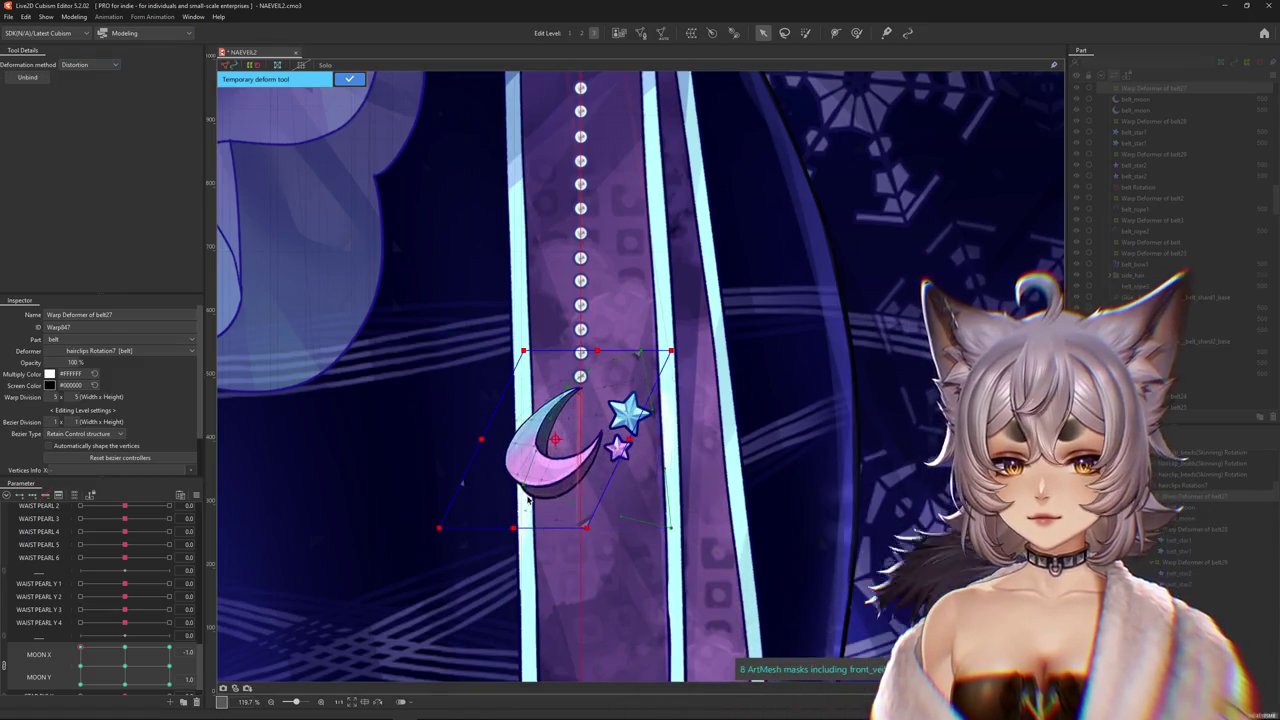
{"action": "left_click", "coordinate": [349, 79]}
At MOON X 1.0, MOON Y -1.0, nudge the moon's bottom edge slightly left.
{"action": "left_click", "coordinate": [169, 648]}
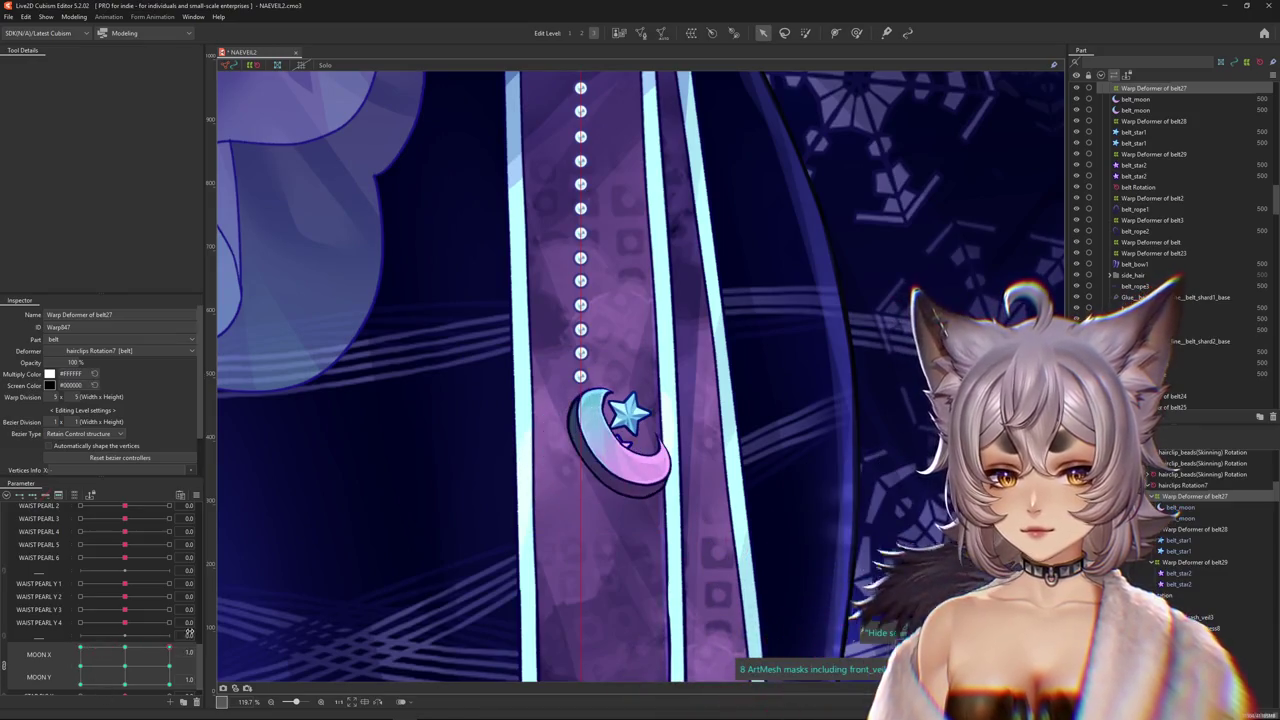
{"action": "left_click", "coordinate": [169, 688]}
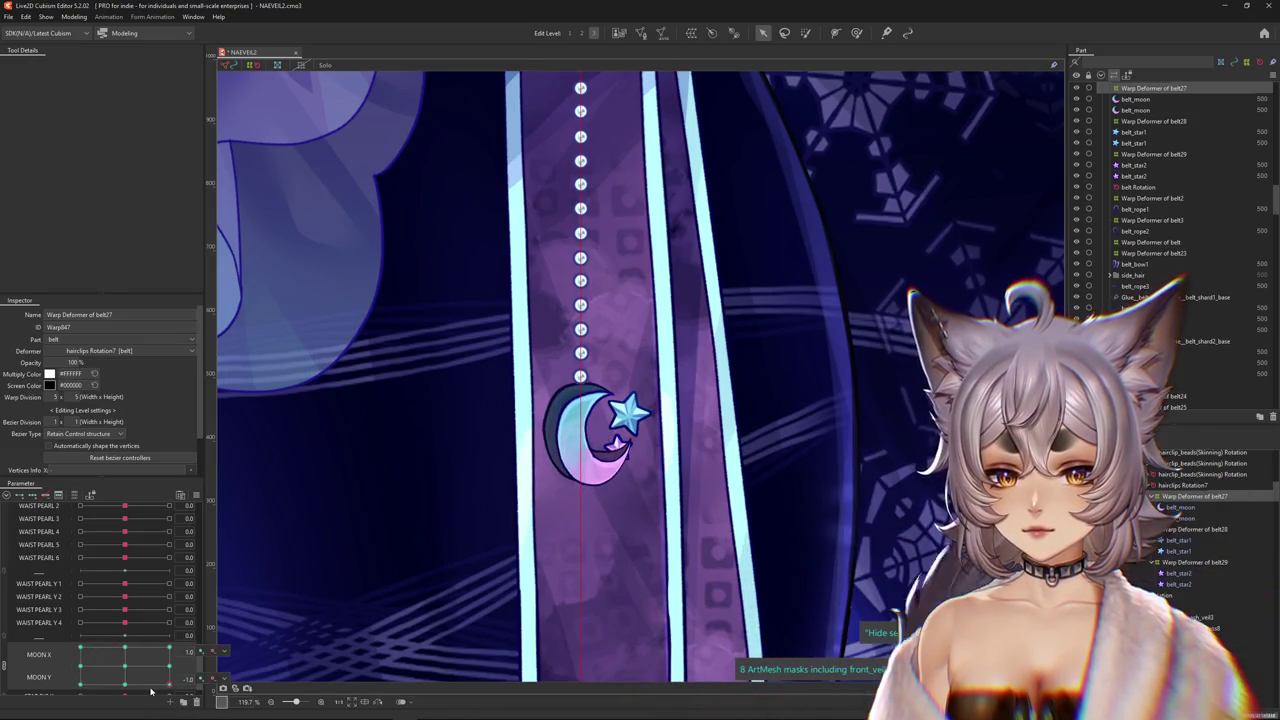
{"action": "mouse_move", "coordinate": [169, 688]}
{"action": "left_mouse_down"}
{"action": "mouse_move", "coordinate": [169, 658]}
{"action": "mouse_move", "coordinate": [381, 614]}
{"action": "left_mouse_up"}
{"action": "left_click", "coordinate": [675, 485]}
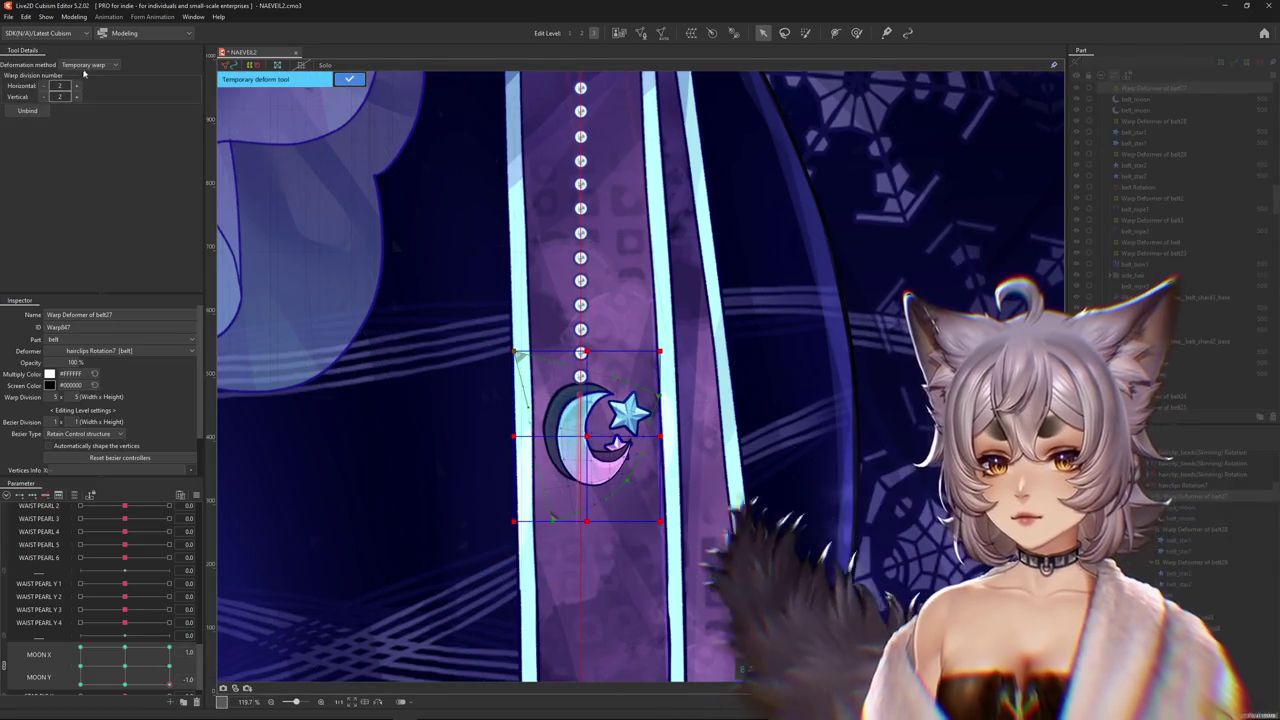
{"action": "left_click_drag", "start_coordinate": [569, 521], "coordinate": [566, 523]}
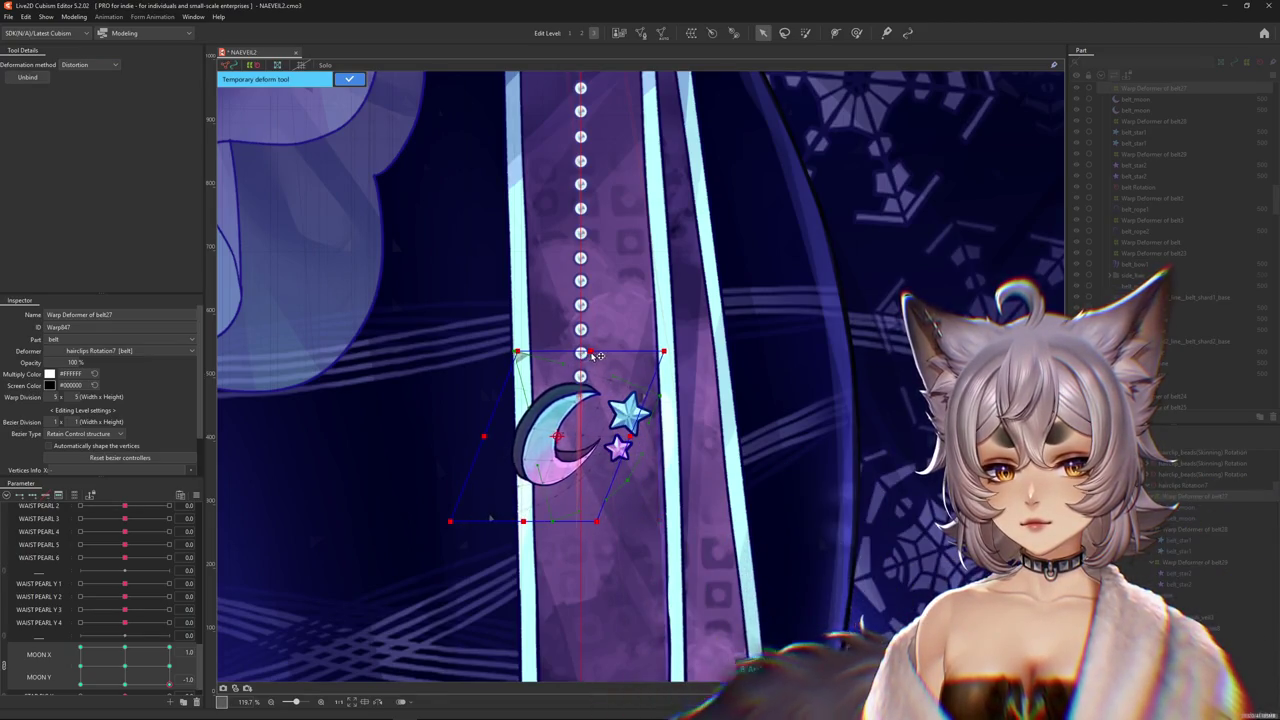
{"action": "key", "text": "Return"}
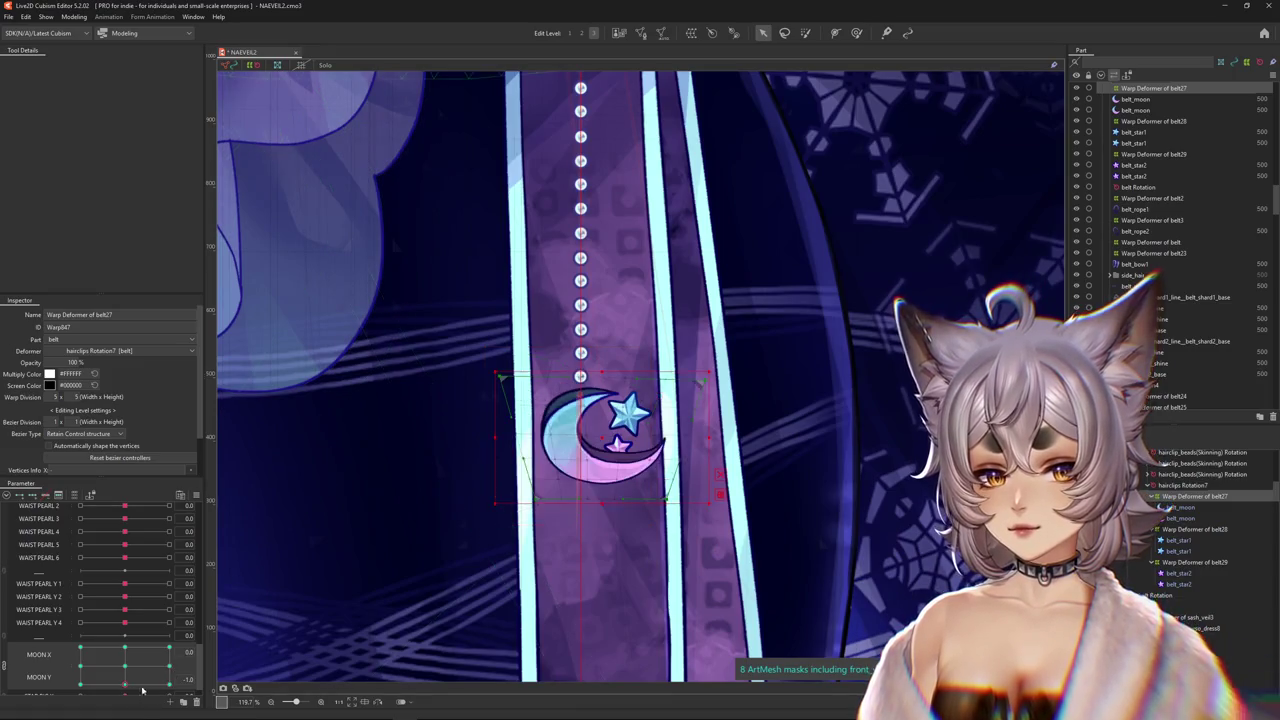
At MOON X -1.0, skew the moon with Distortion: bottom right, top left.
{"action": "left_click_drag", "start_coordinate": [168, 652], "coordinate": [80, 652]}
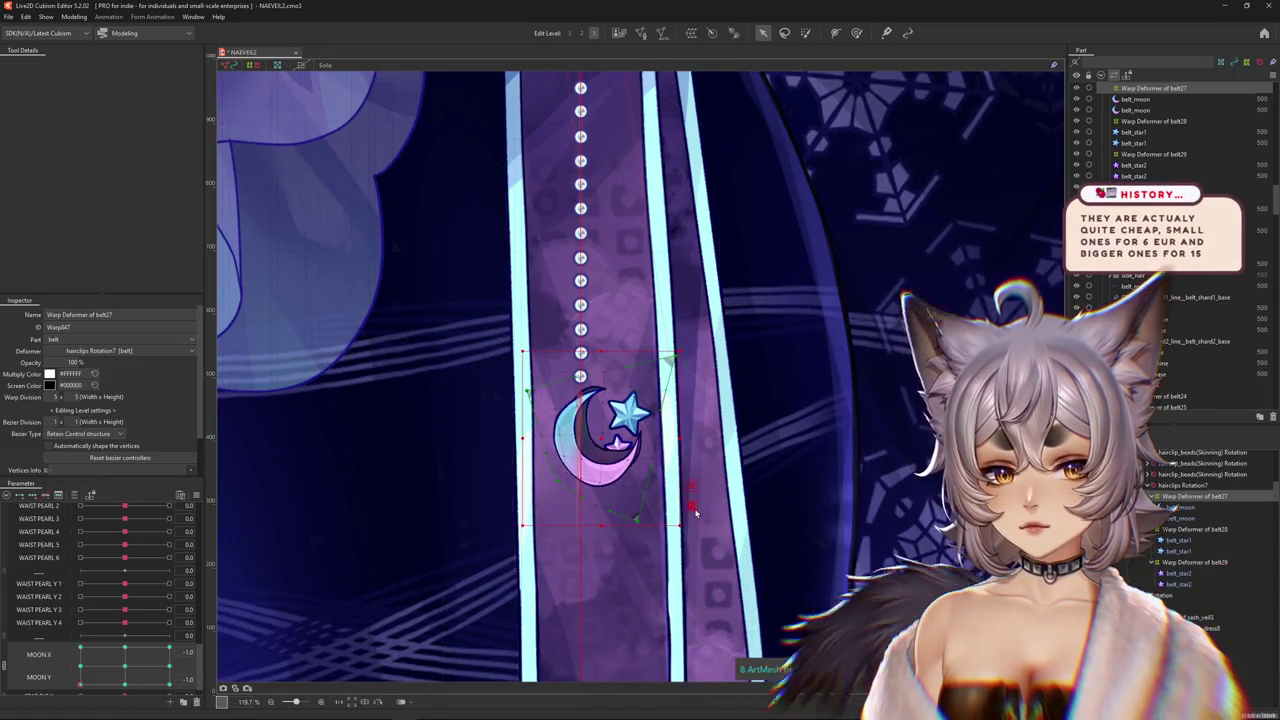
{"action": "key", "text": "q"}
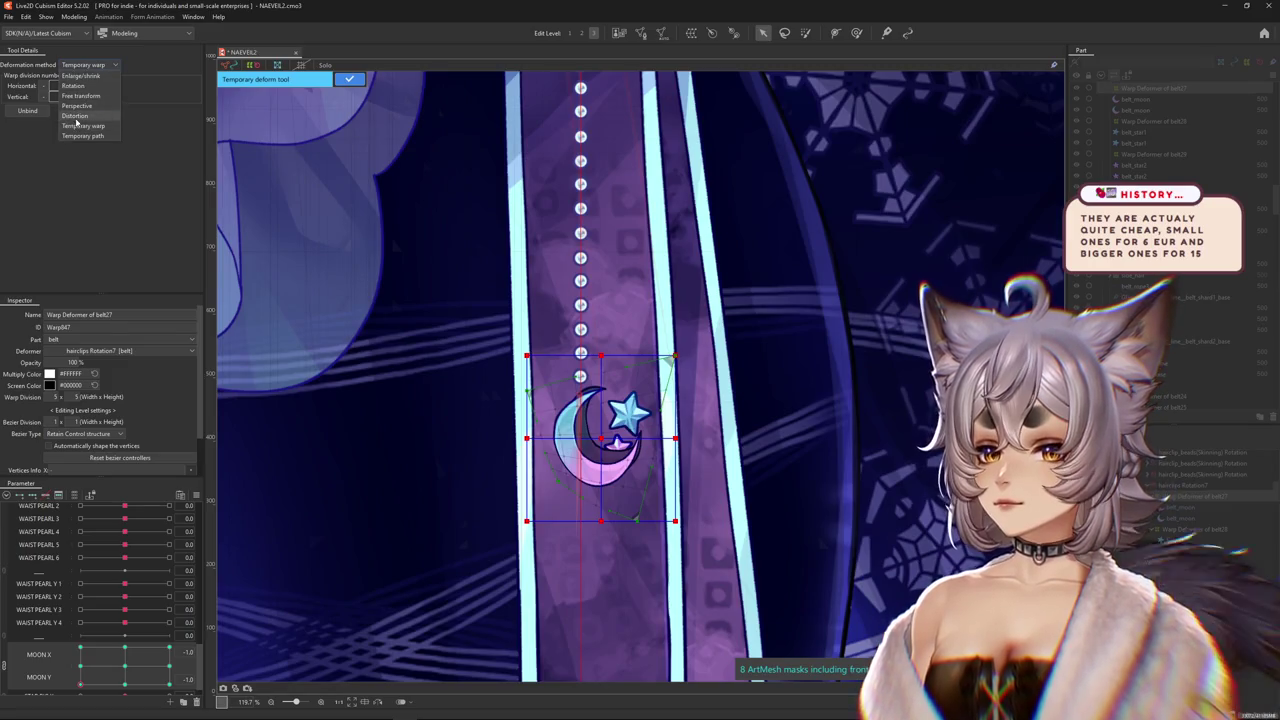
{"action": "left_click", "coordinate": [75, 116]}
{"action": "left_click_drag", "start_coordinate": [601, 520], "coordinate": [652, 520]}
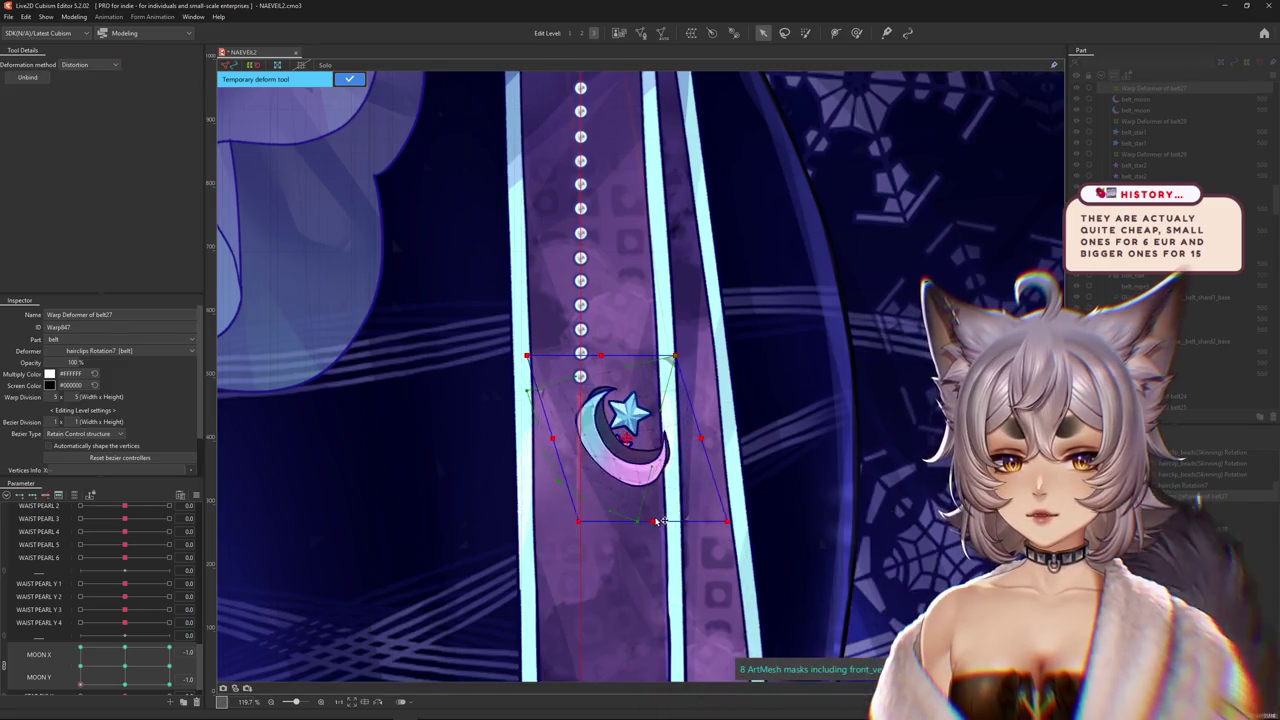
{"action": "left_click_drag", "start_coordinate": [608, 364], "coordinate": [594, 361]}
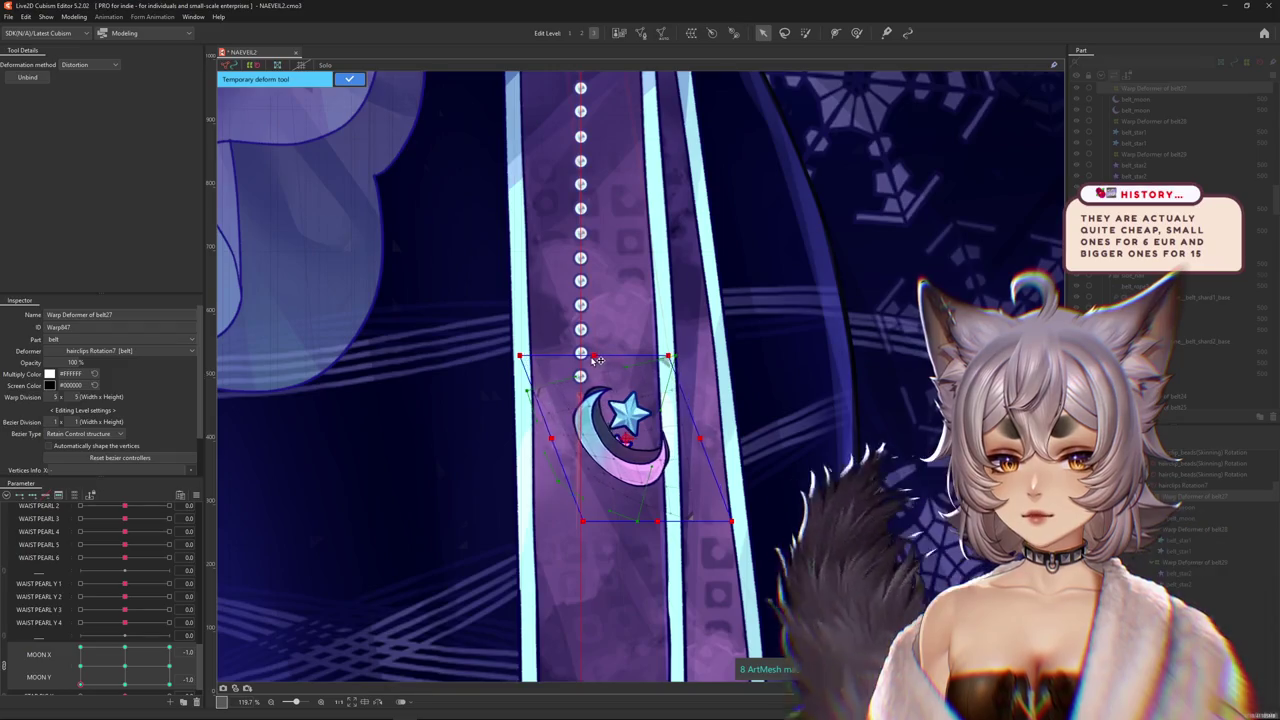
{"action": "left_click", "coordinate": [349, 79]}
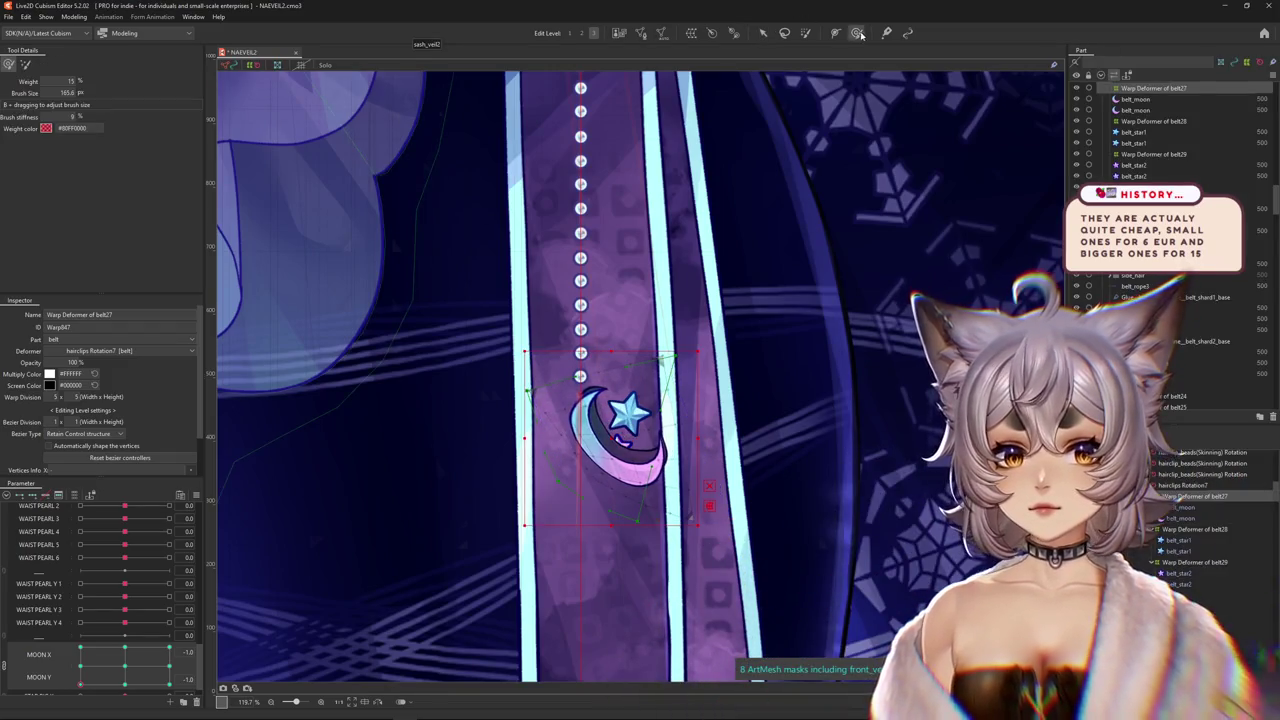
Select the deform brush, undo and redo the last deformation, and shrink the brush to about 350 px.
{"action": "scroll", "coordinate": [440, 220], "scroll_direction": "up", "scroll_amount": 4}
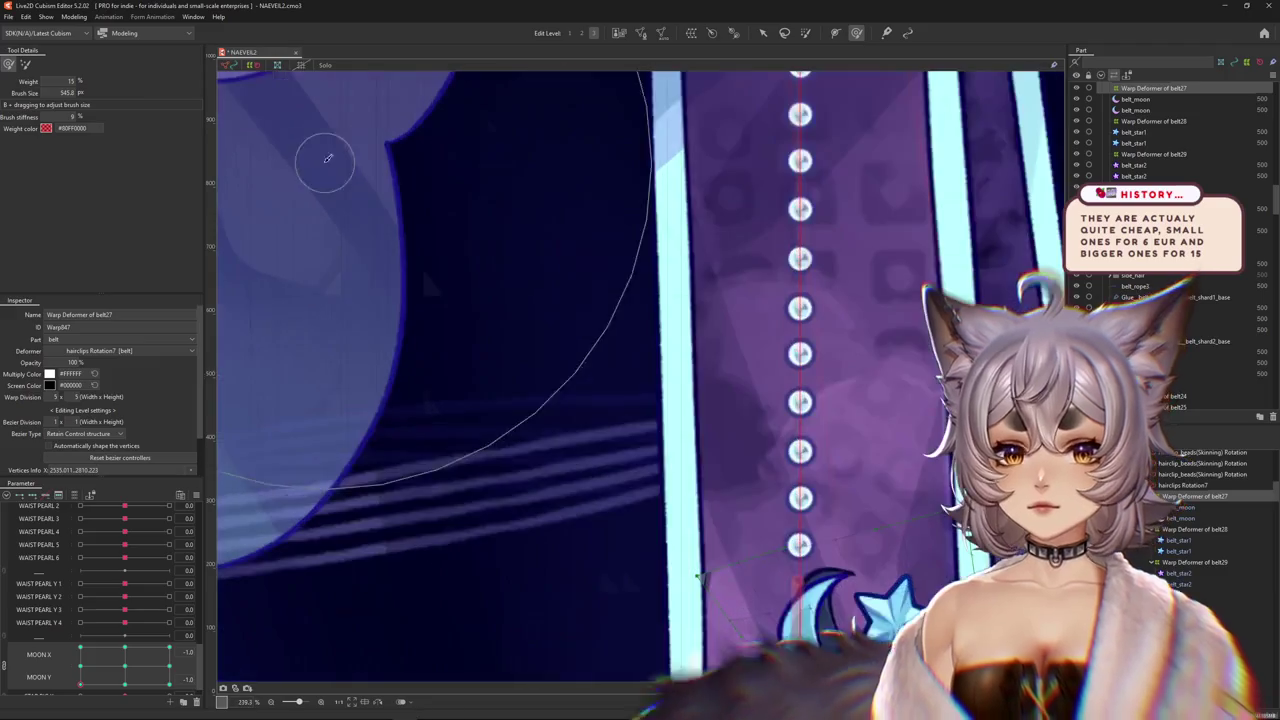
{"action": "scroll", "coordinate": [590, 34], "scroll_direction": "down", "scroll_amount": 2}
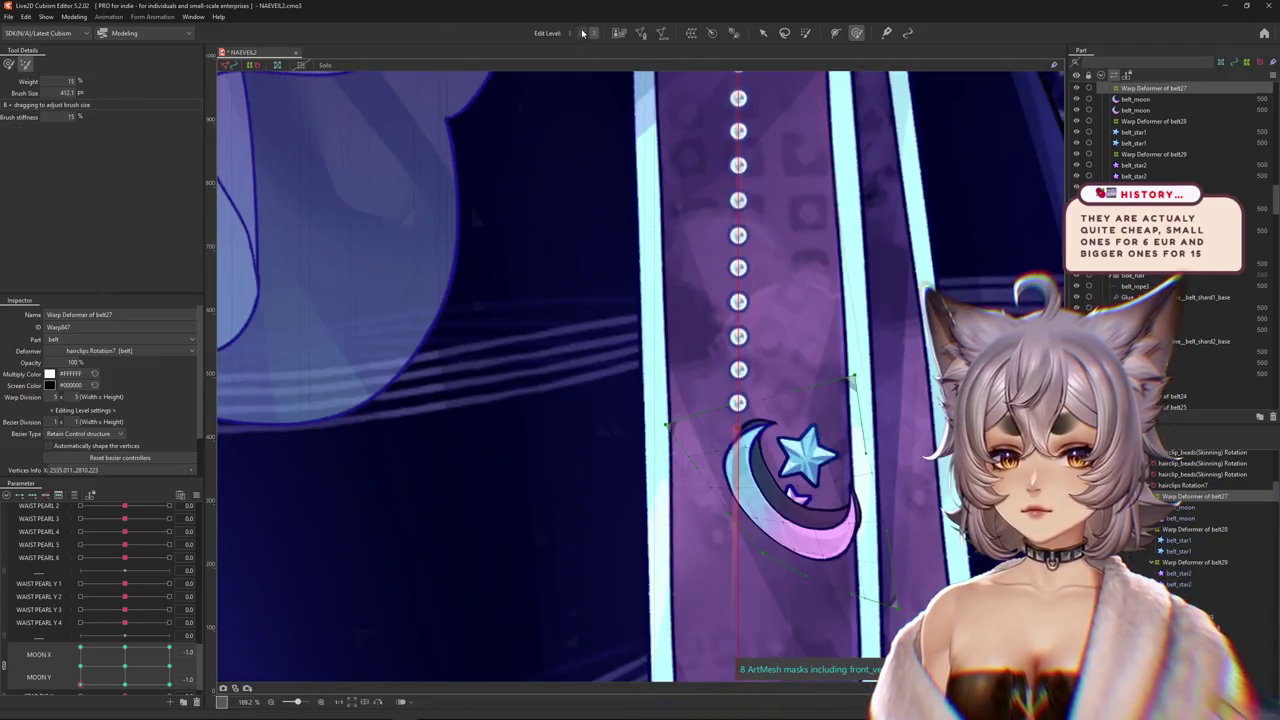
{"action": "scroll", "coordinate": [700, 420], "scroll_direction": "down", "scroll_amount": 2}
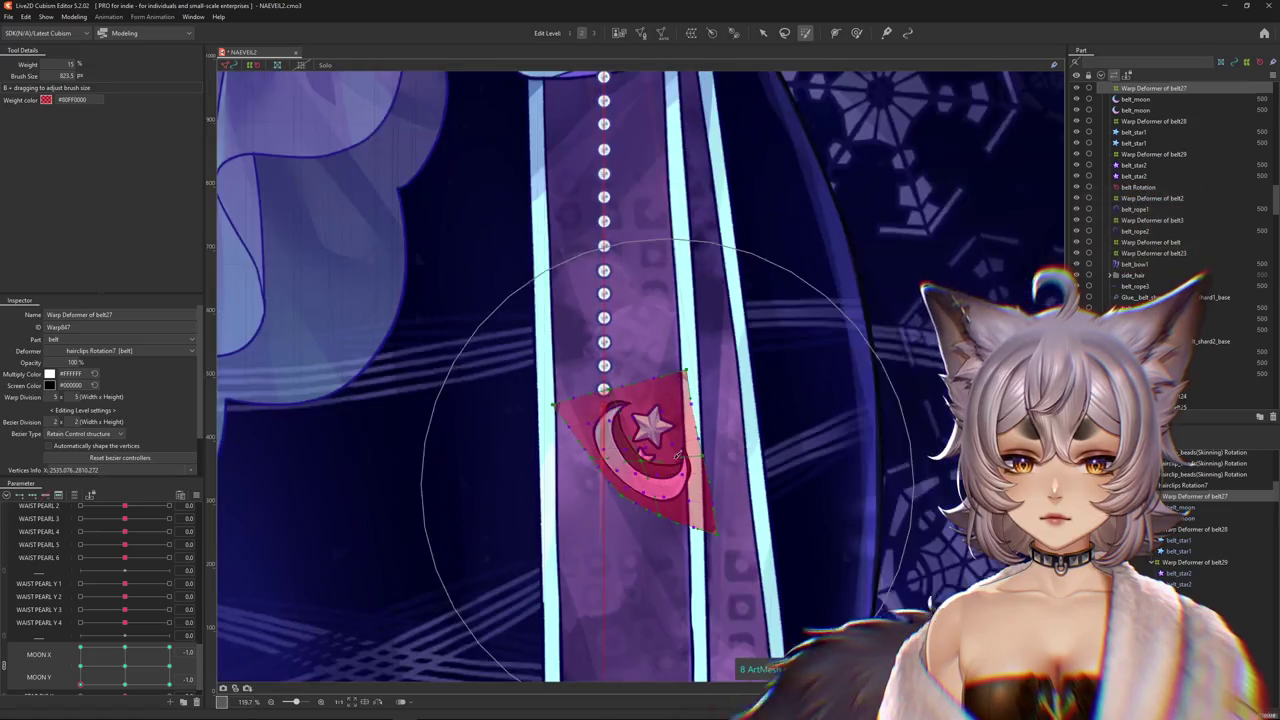
{"action": "left_click", "coordinate": [857, 33]}
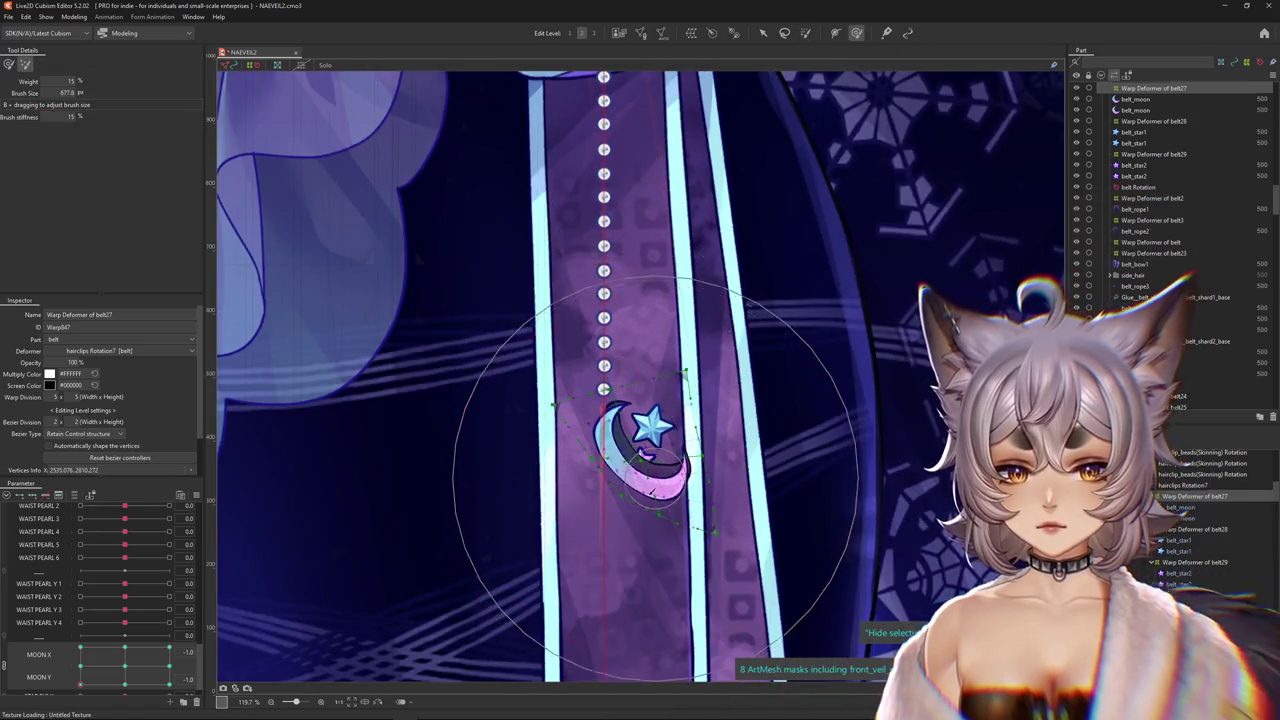
{"action": "key", "text": "ctrl+z"}
{"action": "key", "text": "ctrl+y"}
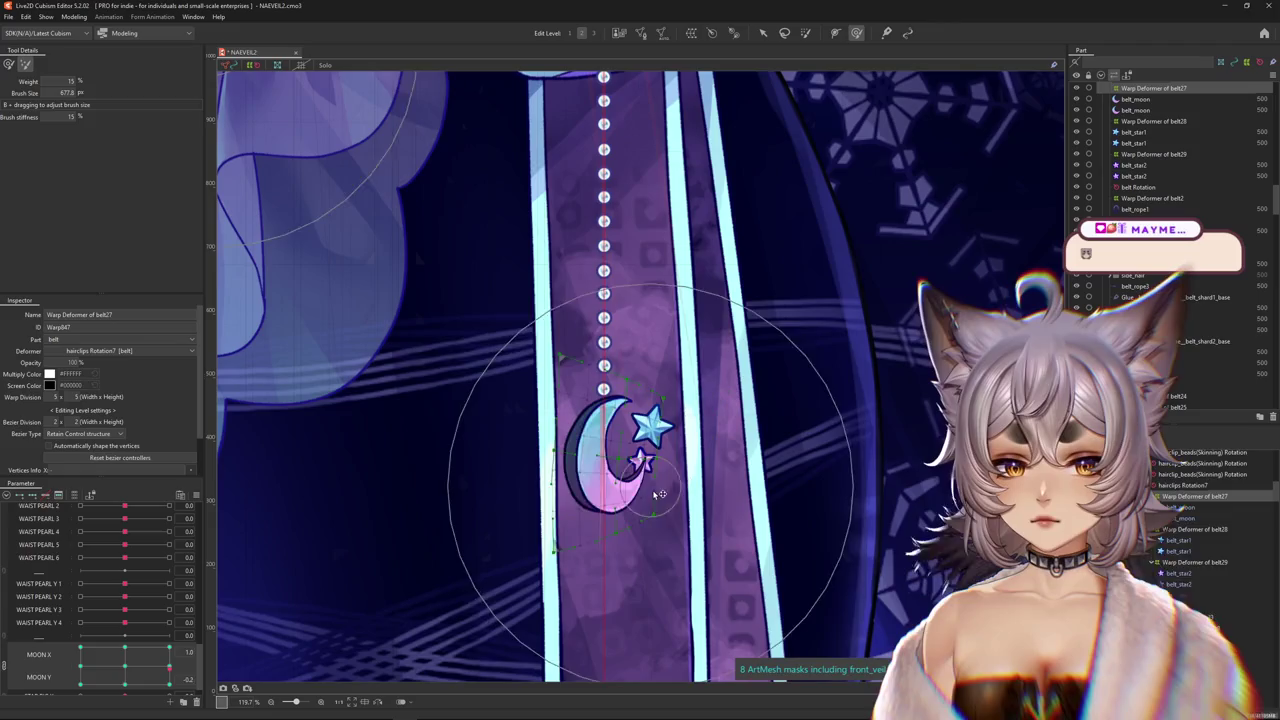
{"action": "scroll", "coordinate": [172, 680], "scroll_direction": "up", "scroll_amount": 2}
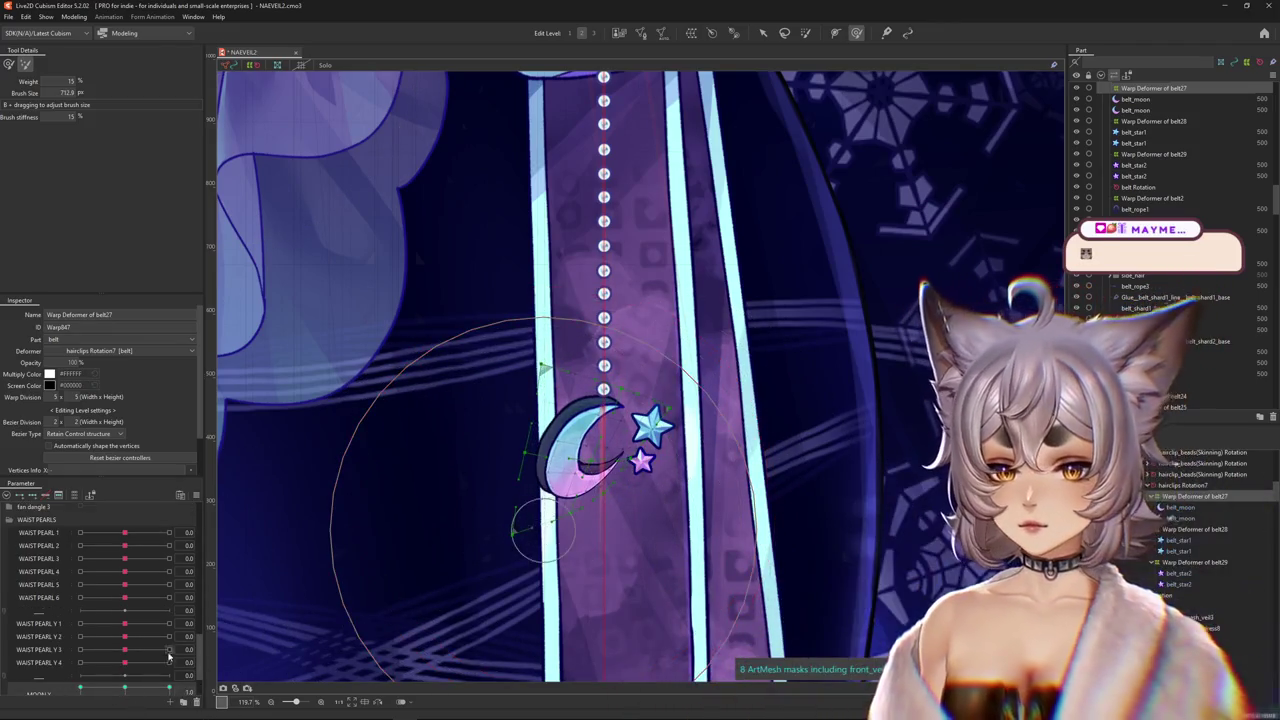
{"action": "scroll", "coordinate": [172, 657], "scroll_direction": "down", "scroll_amount": 2}
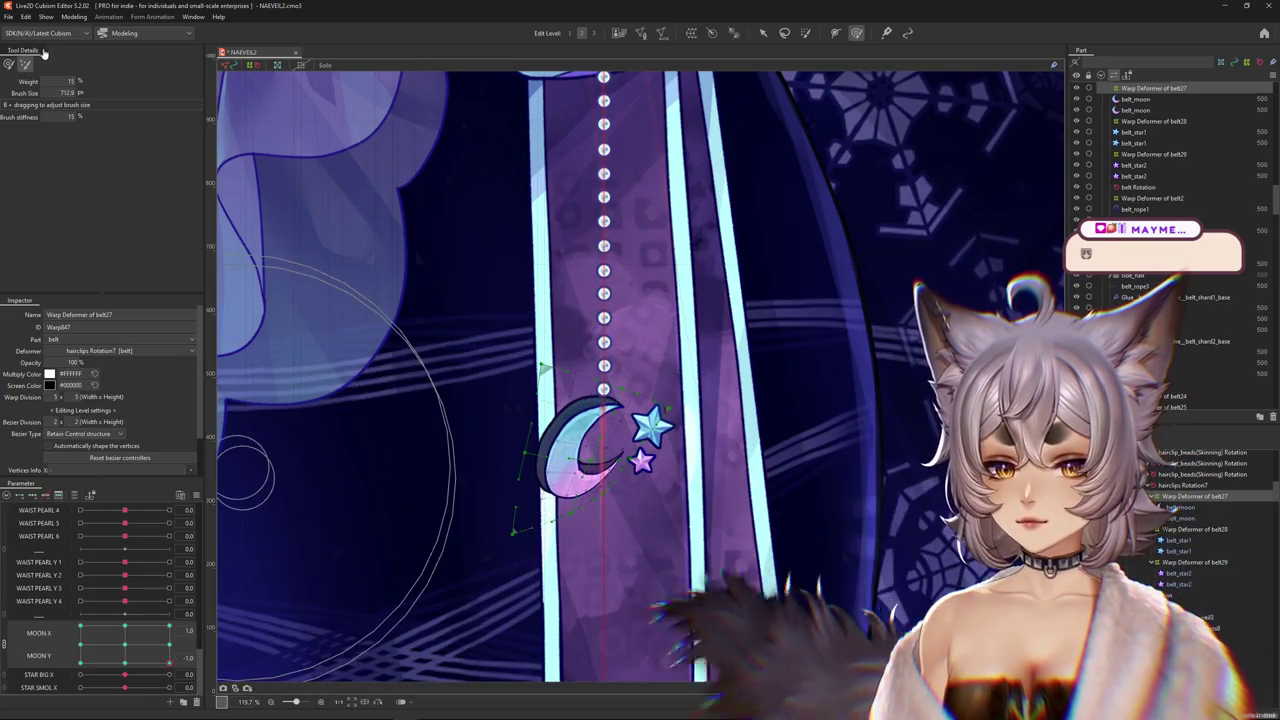
{"action": "key", "text": "w"}
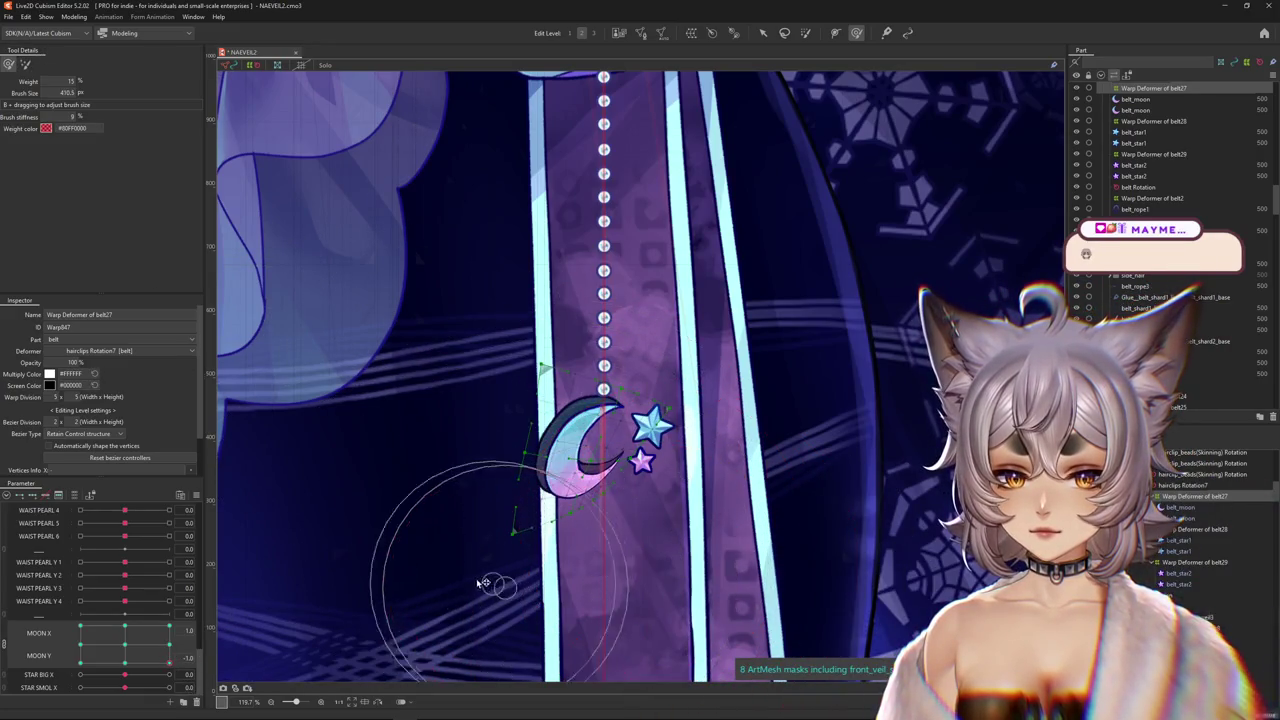
{"action": "left_click_drag", "start_coordinate": [447, 497], "coordinate": [550, 390]}
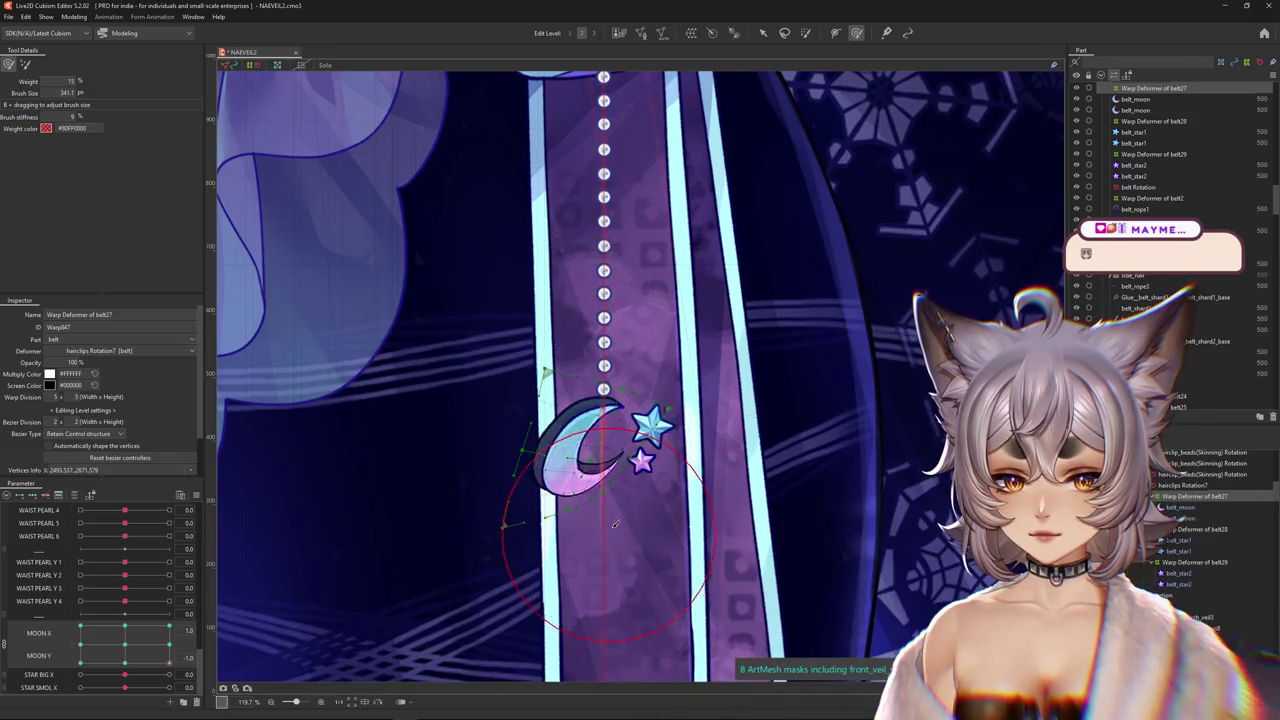
Set MOON Y to 1.0 and MOON X to -1.0 while shrinking the deform brush.
{"action": "left_click", "coordinate": [169, 661]}
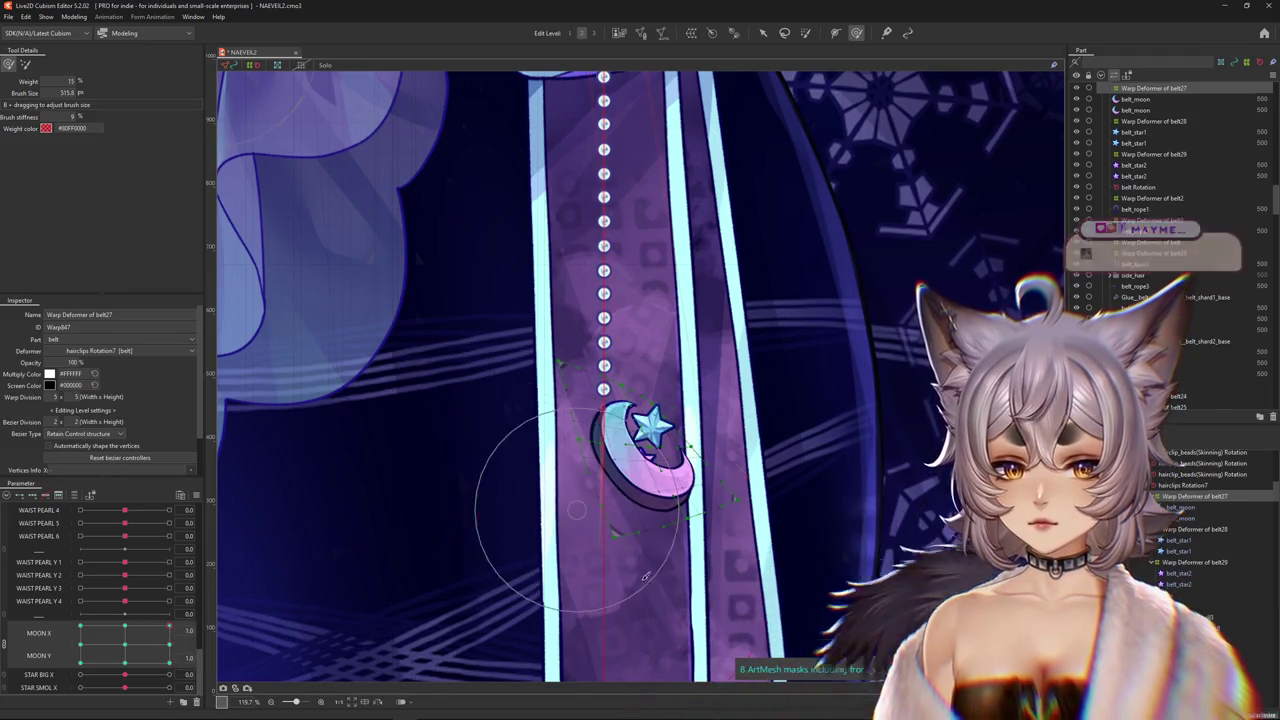
{"action": "left_click_drag", "start_coordinate": [705, 547], "coordinate": [662, 313]}
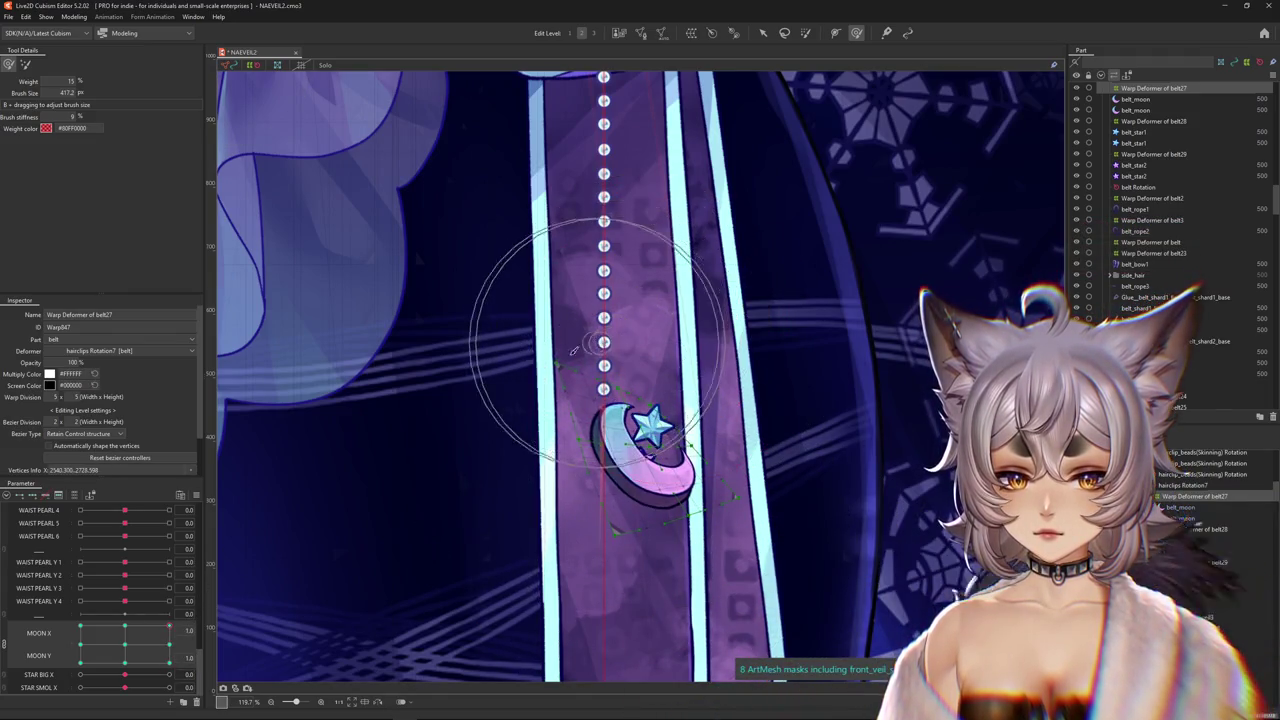
{"action": "left_click_drag", "start_coordinate": [614, 470], "coordinate": [685, 570]}
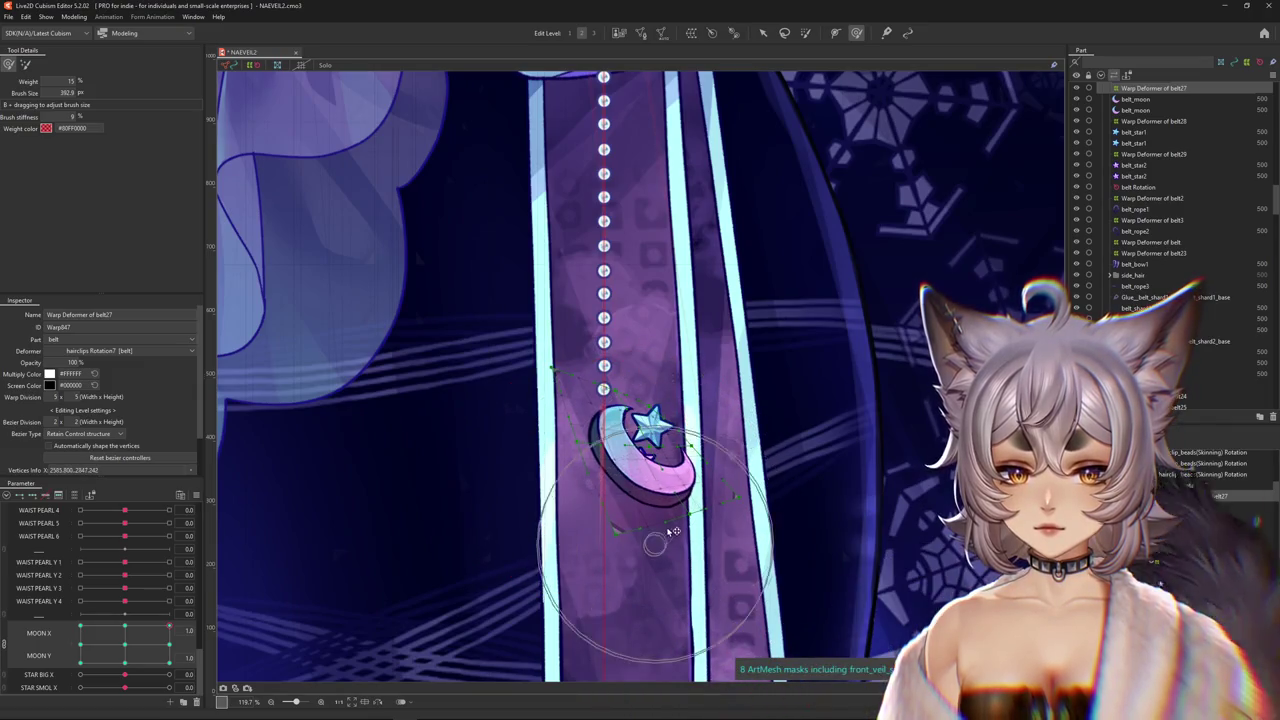
{"action": "left_click_drag", "start_coordinate": [705, 390], "coordinate": [660, 452]}
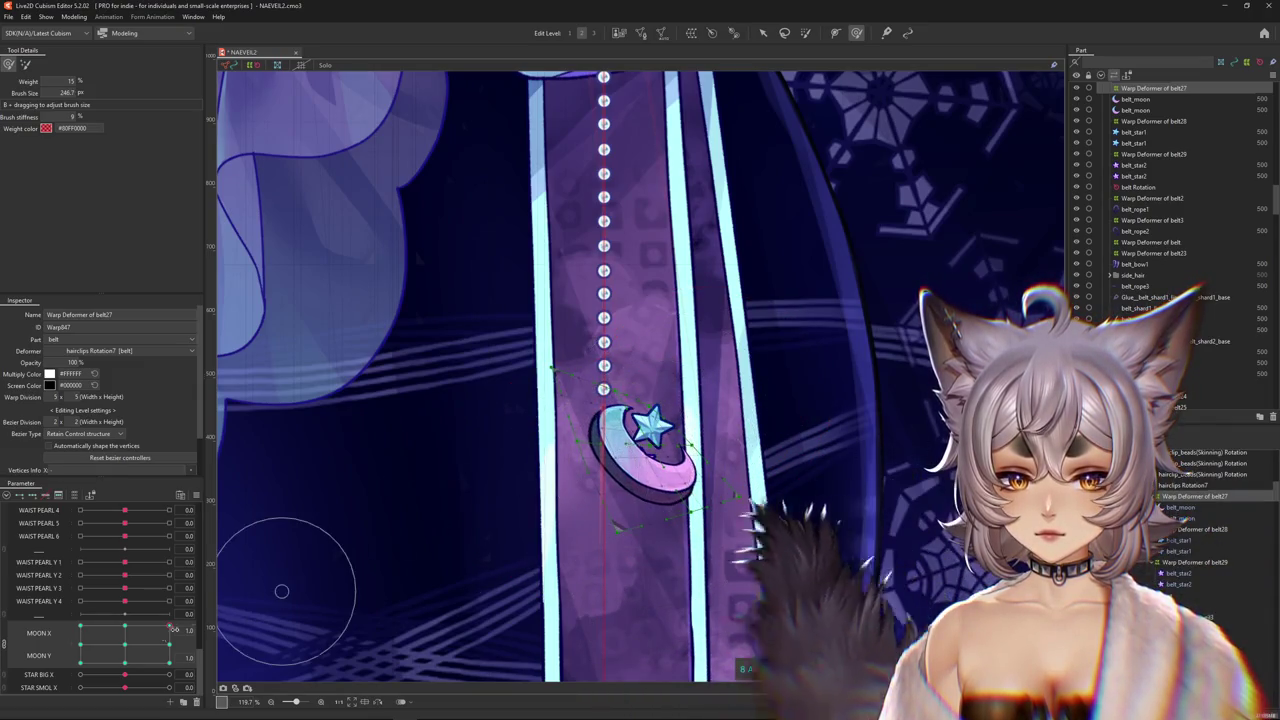
{"action": "left_click_drag", "start_coordinate": [169, 627], "coordinate": [141, 627]}
{"action": "left_click", "coordinate": [80, 627]}
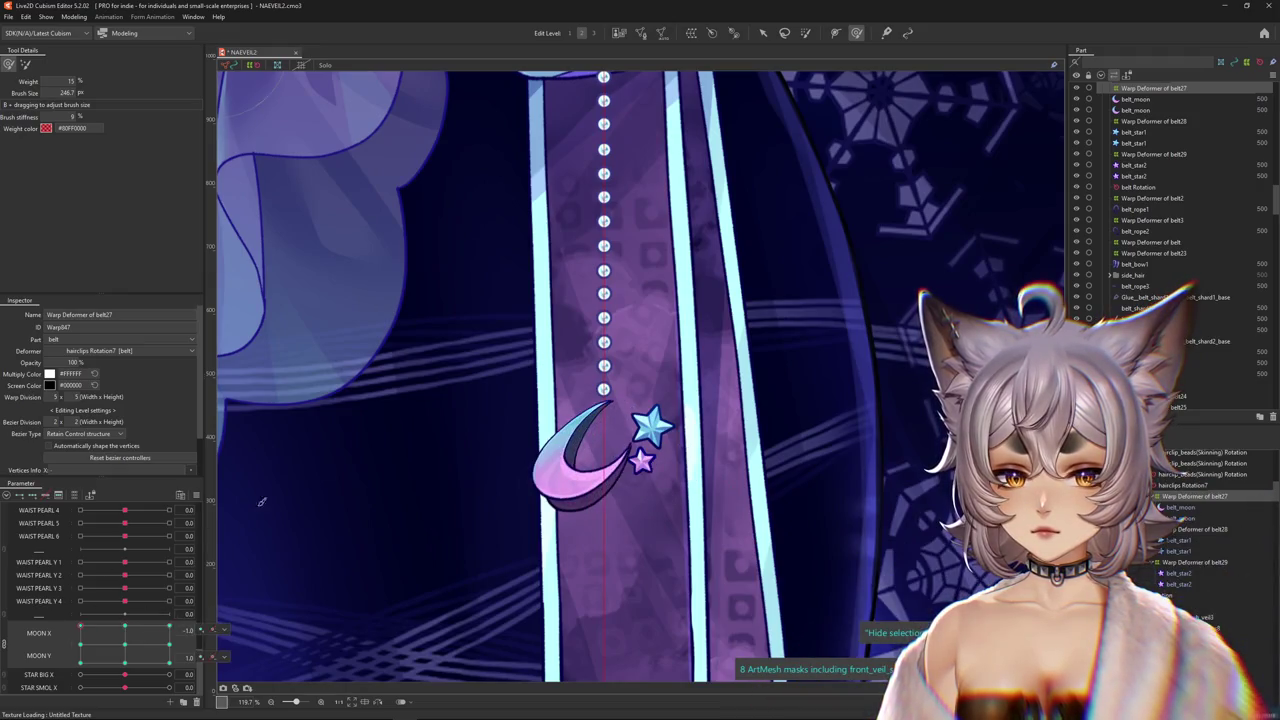
{"action": "left_click_drag", "start_coordinate": [675, 390], "coordinate": [550, 420]}
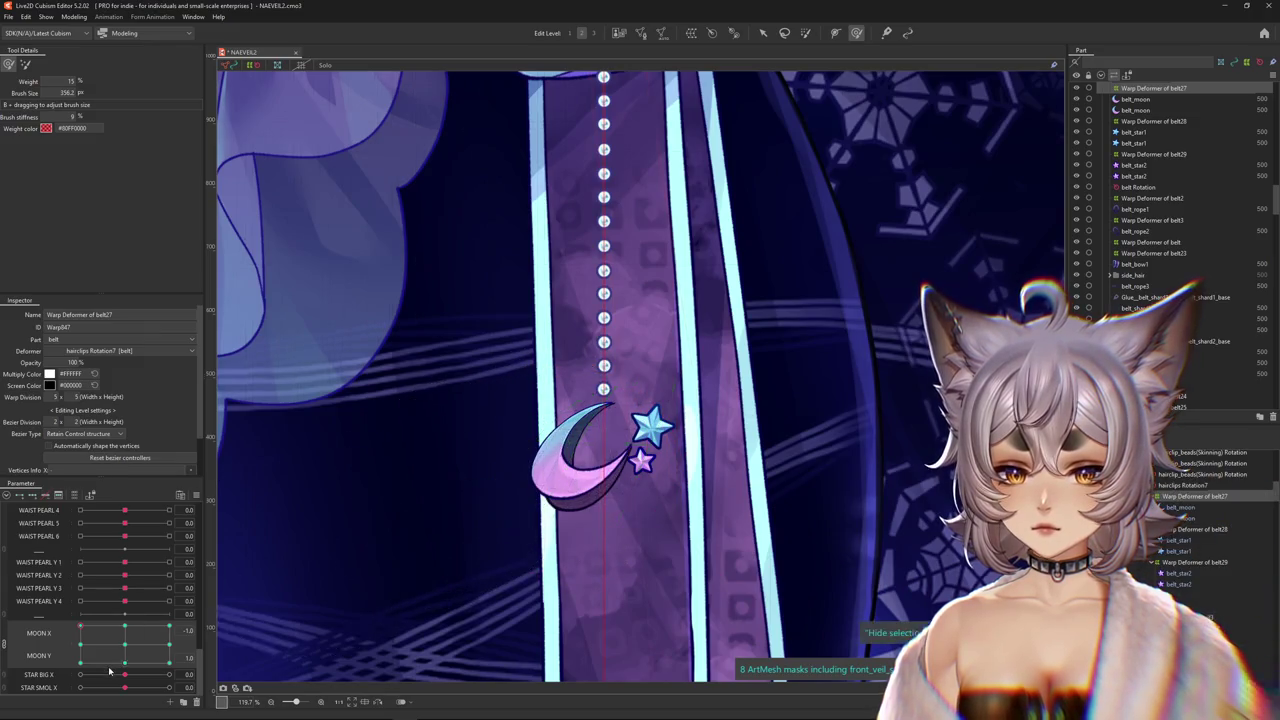
Reshape the moon with the deform brush at the MOON X 1.0, MOON Y -1.0 corner.
{"action": "mouse_move", "coordinate": [110, 672]}
{"action": "left_mouse_down"}
{"action": "mouse_move", "coordinate": [14, 657]}
{"action": "mouse_move", "coordinate": [124, 667]}
{"action": "left_mouse_up"}
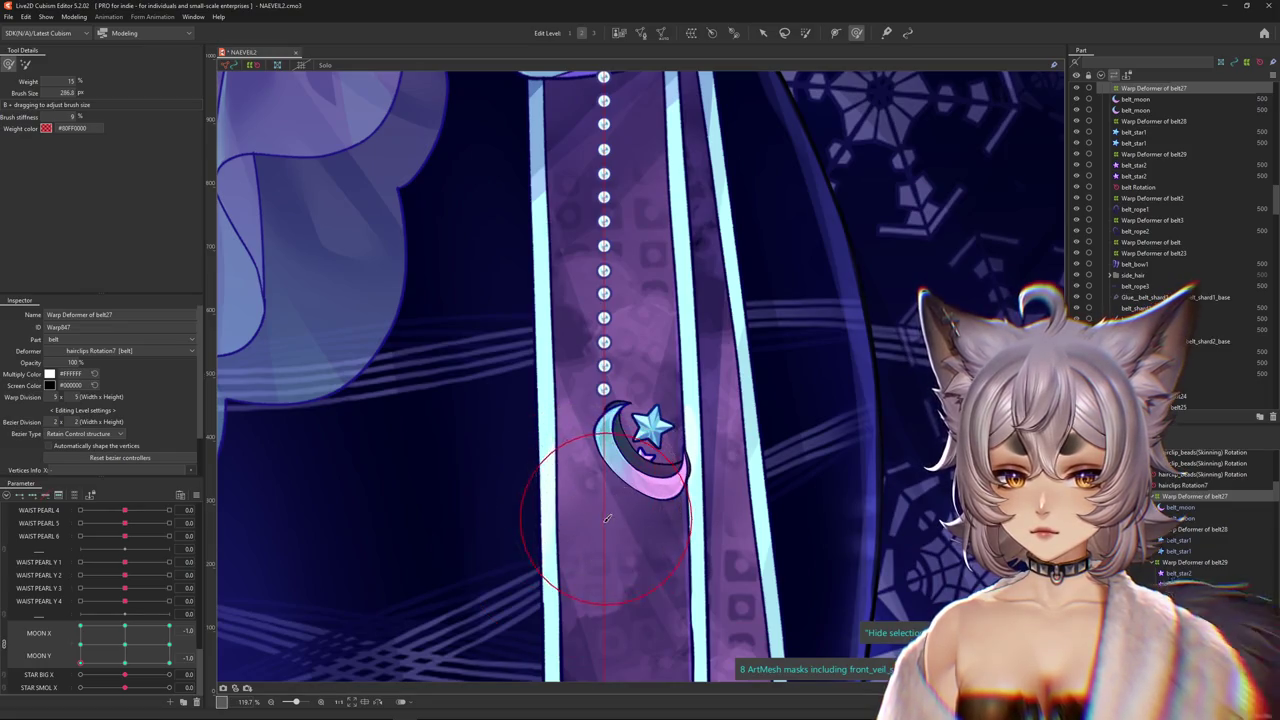
{"action": "left_click_drag", "start_coordinate": [540, 430], "coordinate": [528, 434]}
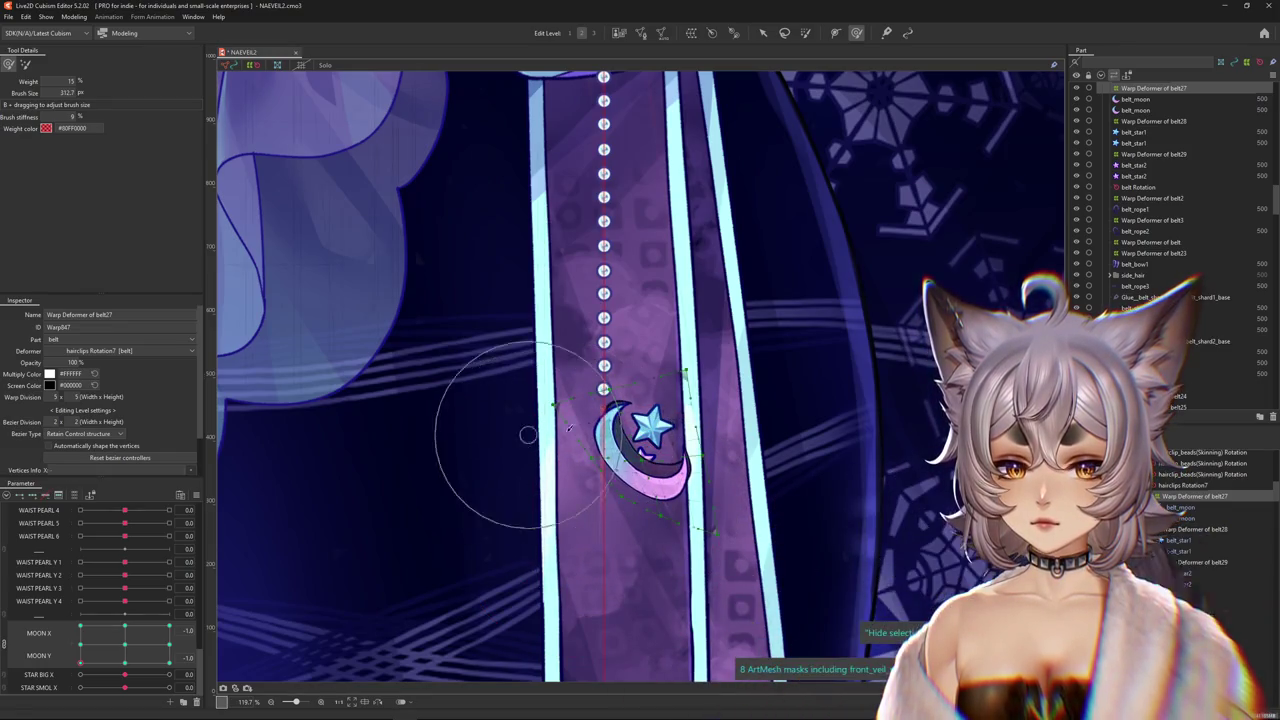
{"action": "left_click_drag", "start_coordinate": [512, 327], "coordinate": [540, 330]}
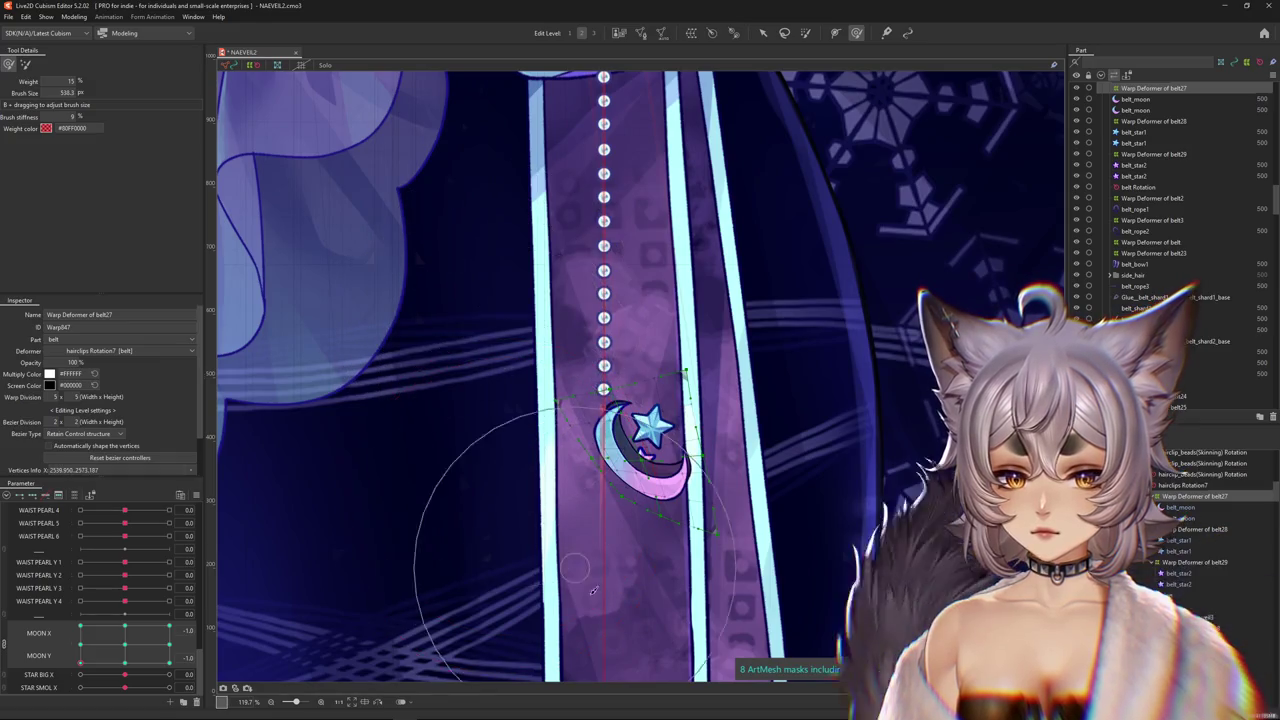
{"action": "mouse_move", "coordinate": [88, 663]}
{"action": "left_mouse_down"}
{"action": "mouse_move", "coordinate": [78, 650]}
{"action": "mouse_move", "coordinate": [169, 660]}
{"action": "left_mouse_up"}
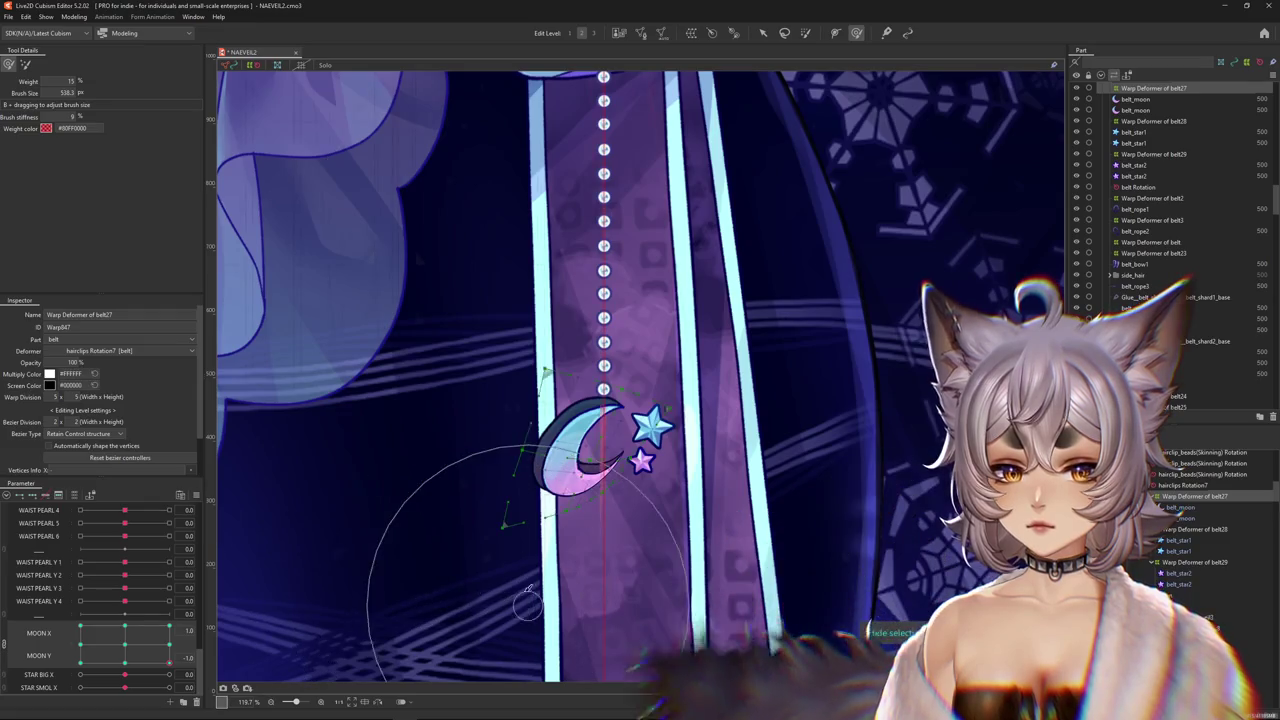
{"action": "left_click", "coordinate": [806, 32]}
{"action": "left_click", "coordinate": [856, 32]}
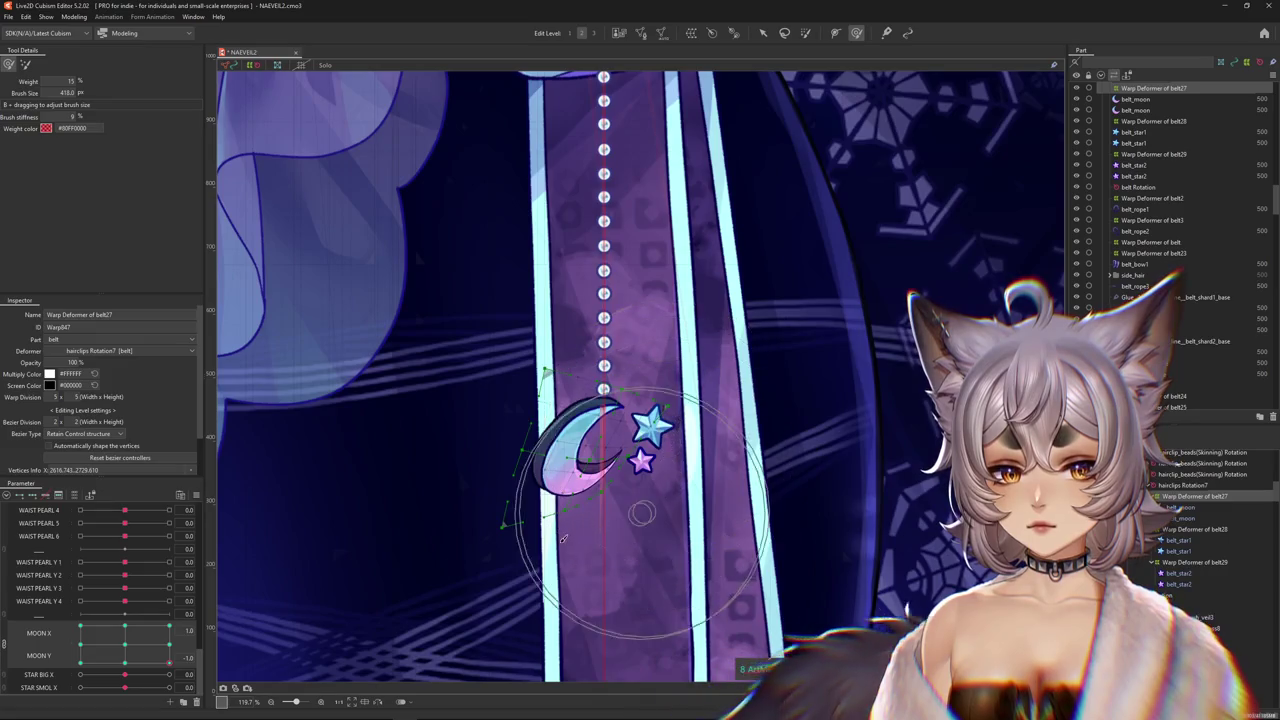
{"action": "left_click_drag", "start_coordinate": [612, 563], "coordinate": [510, 570]}
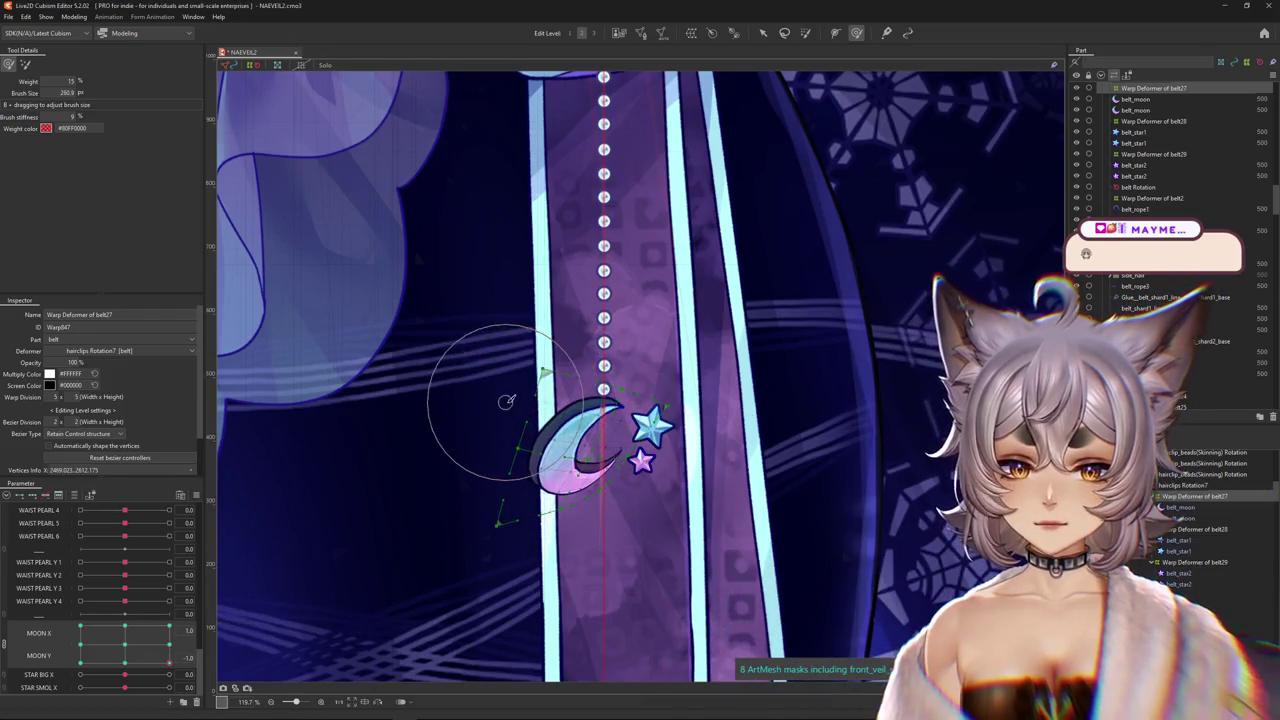
Select the belt_moon mesh, hide its mesh overlay, and move to another MOON Y keyform.
{"action": "scroll", "coordinate": [639, 363], "scroll_direction": "down", "scroll_amount": 5}
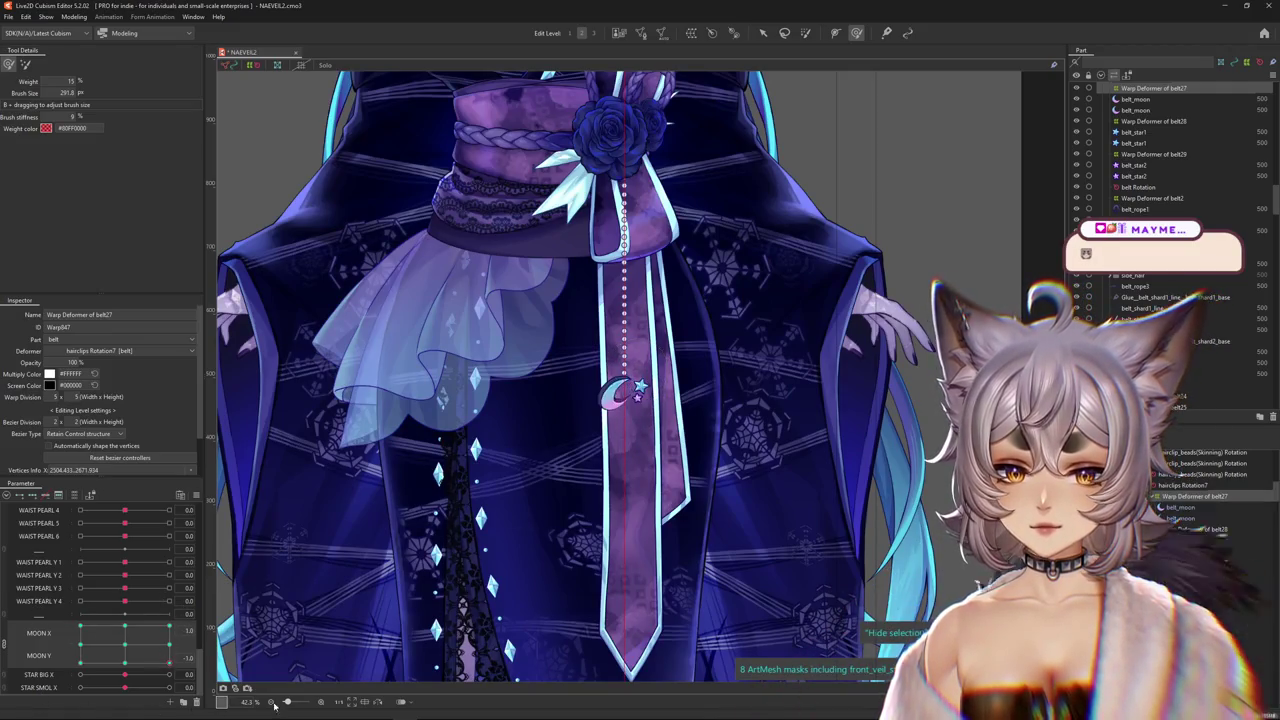
{"action": "scroll", "coordinate": [610, 400], "scroll_direction": "up", "scroll_amount": 6}
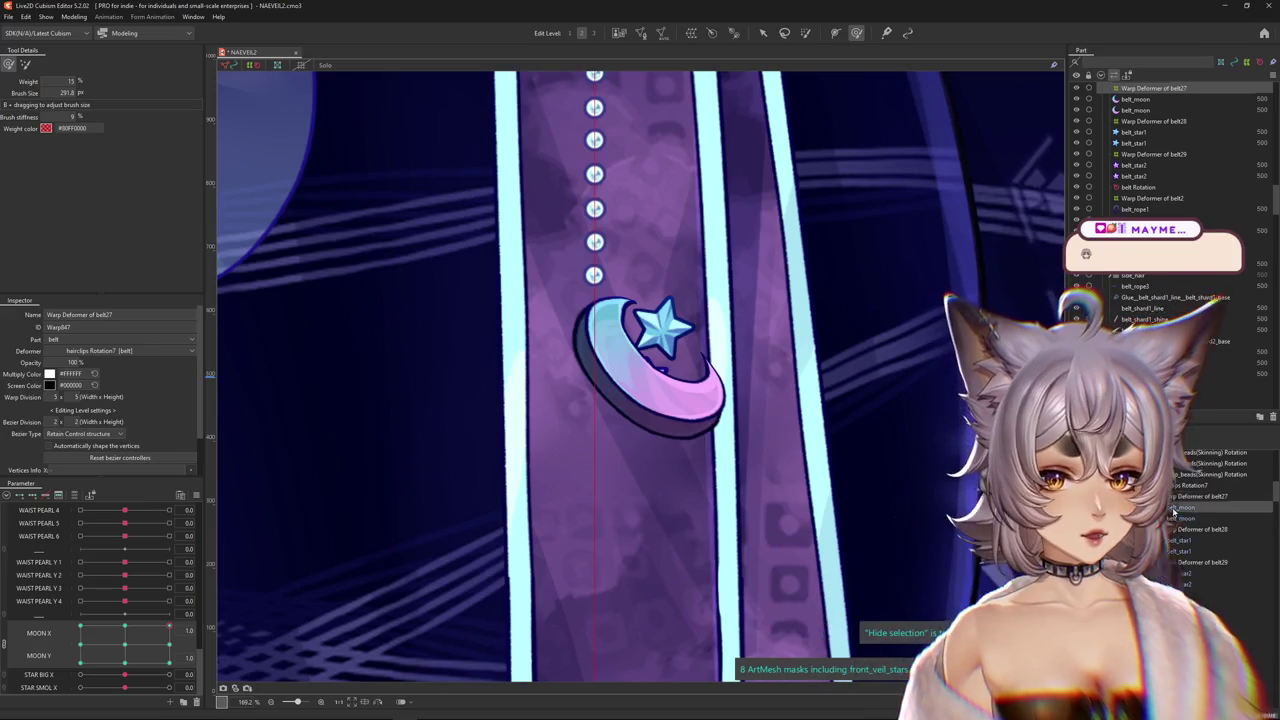
{"action": "left_click", "coordinate": [1172, 508]}
{"action": "left_click", "coordinate": [452, 290]}
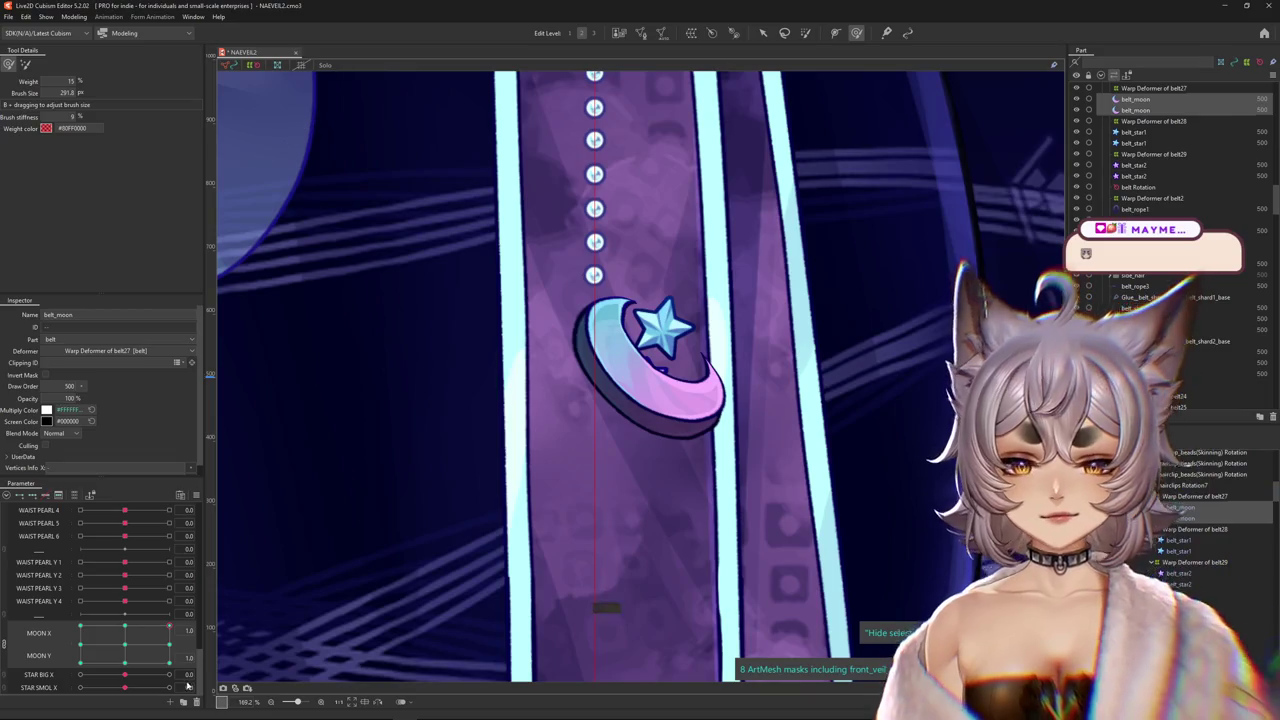
{"action": "left_click", "coordinate": [82, 657]}
{"action": "mouse_move", "coordinate": [522, 358]}
{"action": "left_mouse_down"}
{"action": "mouse_move", "coordinate": [563, 330]}
{"action": "mouse_move", "coordinate": [653, 425]}
{"action": "mouse_move", "coordinate": [540, 442]}
{"action": "left_mouse_up"}
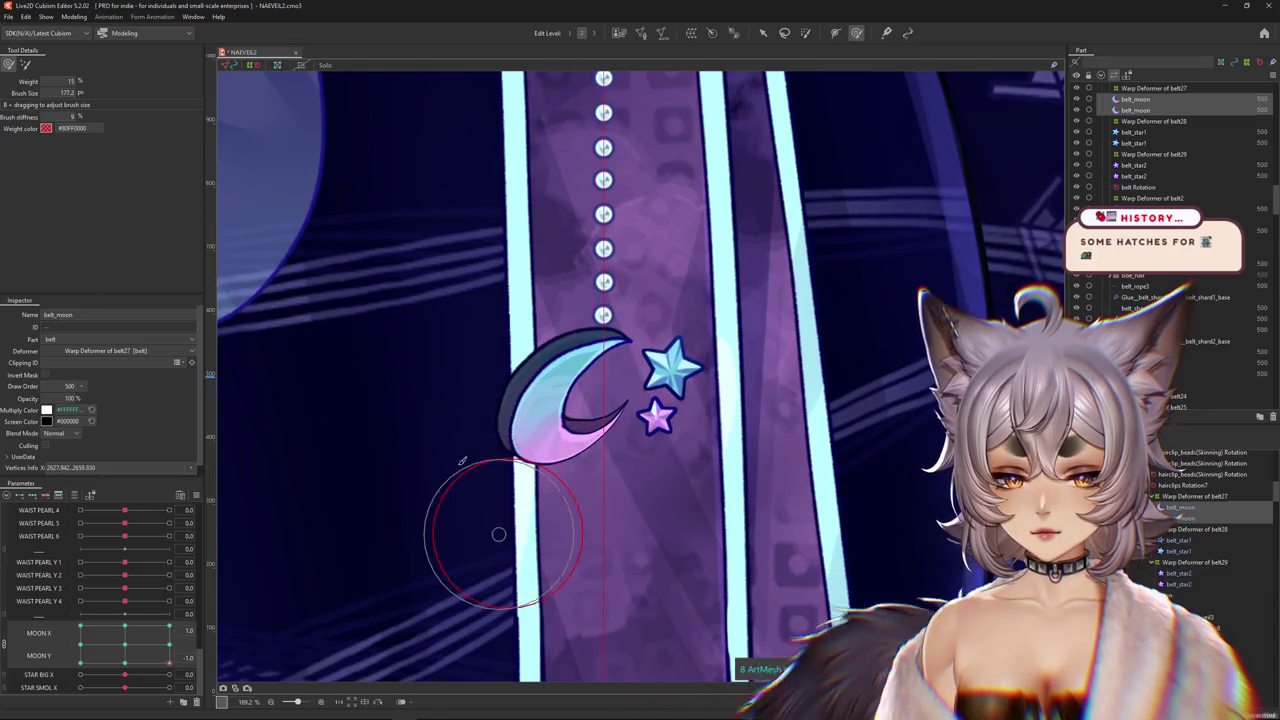
Resize the deform brush while sweeping MOON Y to 1.0, MOON X across its range, then MOON Y to -1.0.
{"action": "left_click_drag", "start_coordinate": [498, 534], "coordinate": [431, 433]}
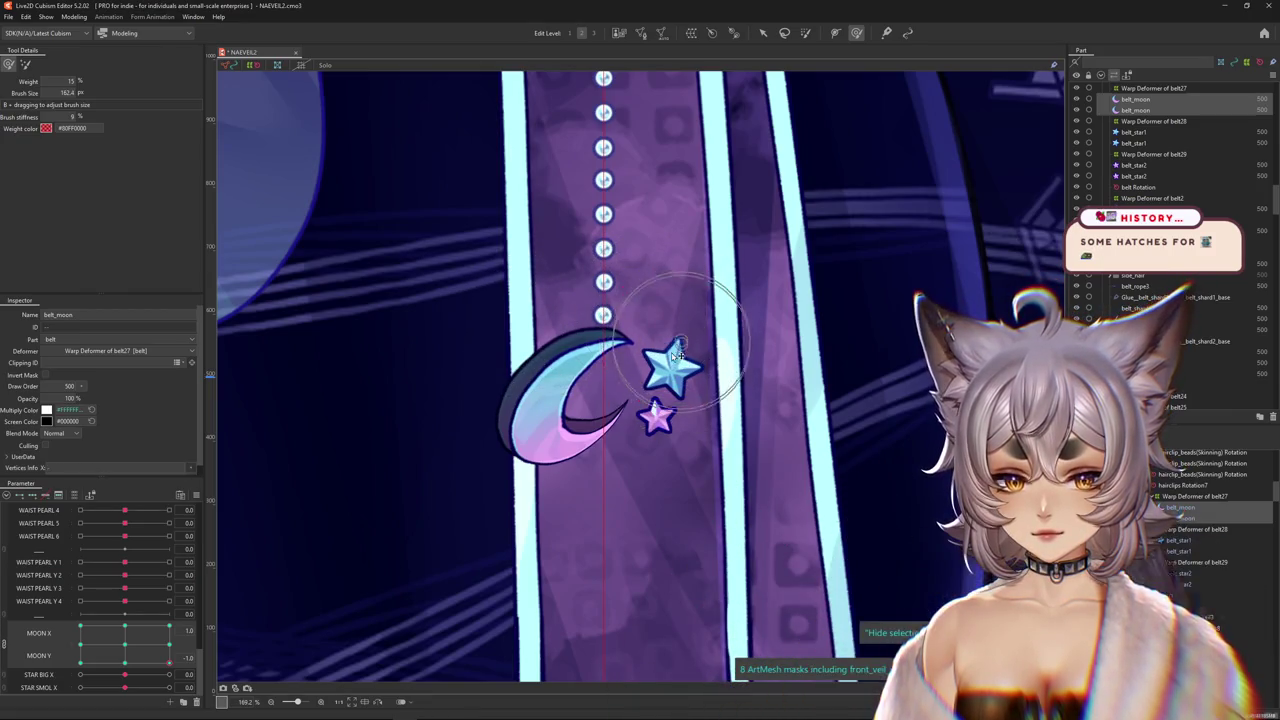
{"action": "mouse_move", "coordinate": [678, 353]}
{"action": "left_mouse_down"}
{"action": "mouse_move", "coordinate": [541, 335]}
{"action": "mouse_move", "coordinate": [592, 334]}
{"action": "mouse_move", "coordinate": [597, 387]}
{"action": "left_mouse_up"}
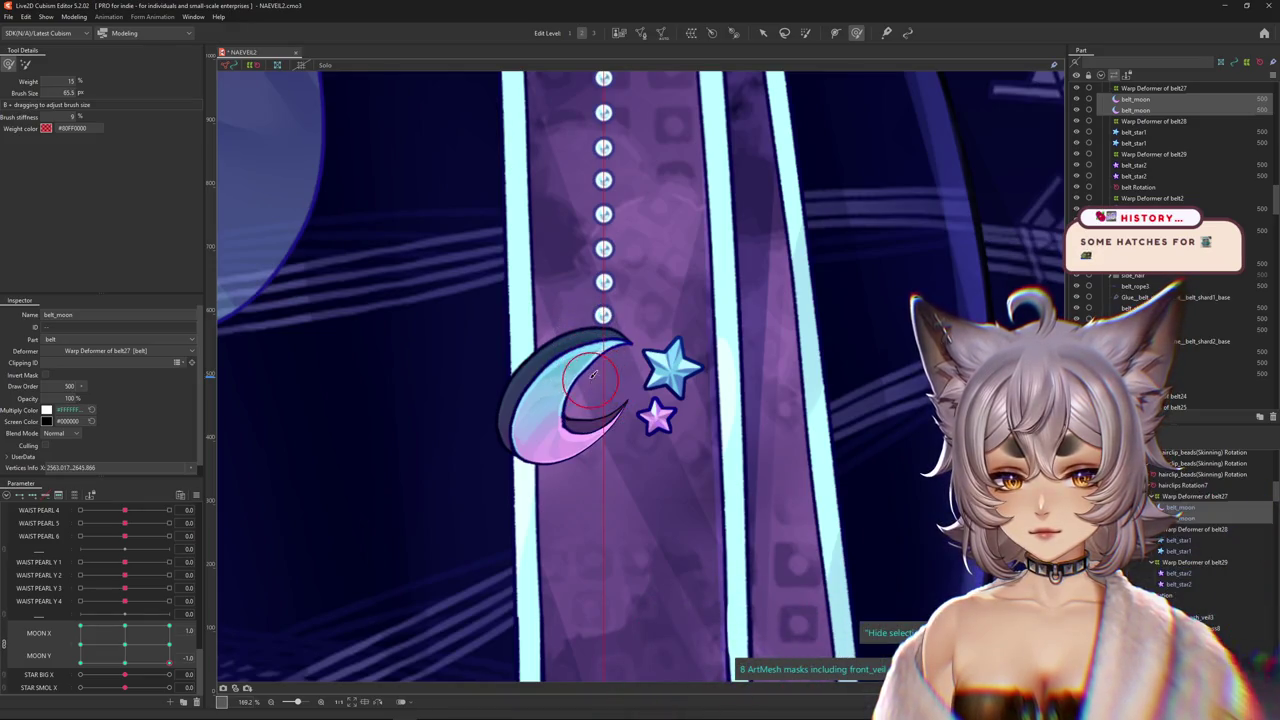
{"action": "left_click_drag", "start_coordinate": [168, 660], "coordinate": [168, 627]}
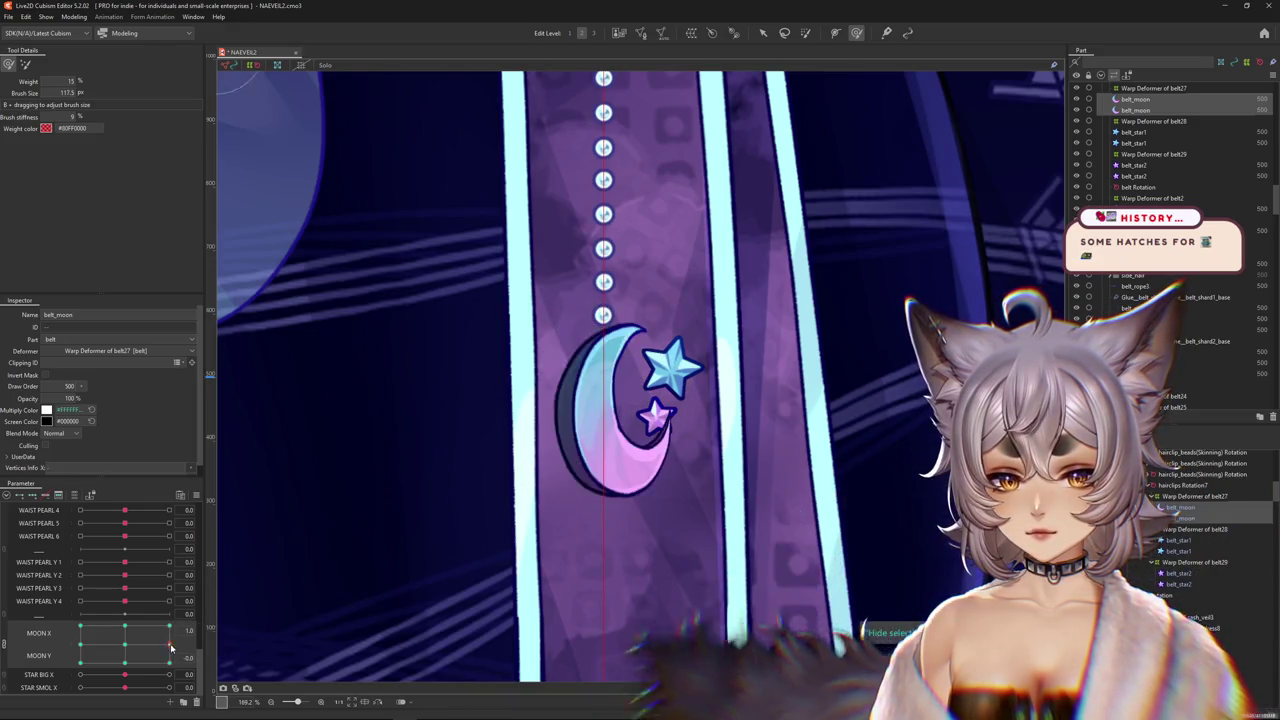
{"action": "mouse_move", "coordinate": [670, 313]}
{"action": "left_mouse_down"}
{"action": "mouse_move", "coordinate": [679, 443]}
{"action": "mouse_move", "coordinate": [615, 447]}
{"action": "left_mouse_up"}
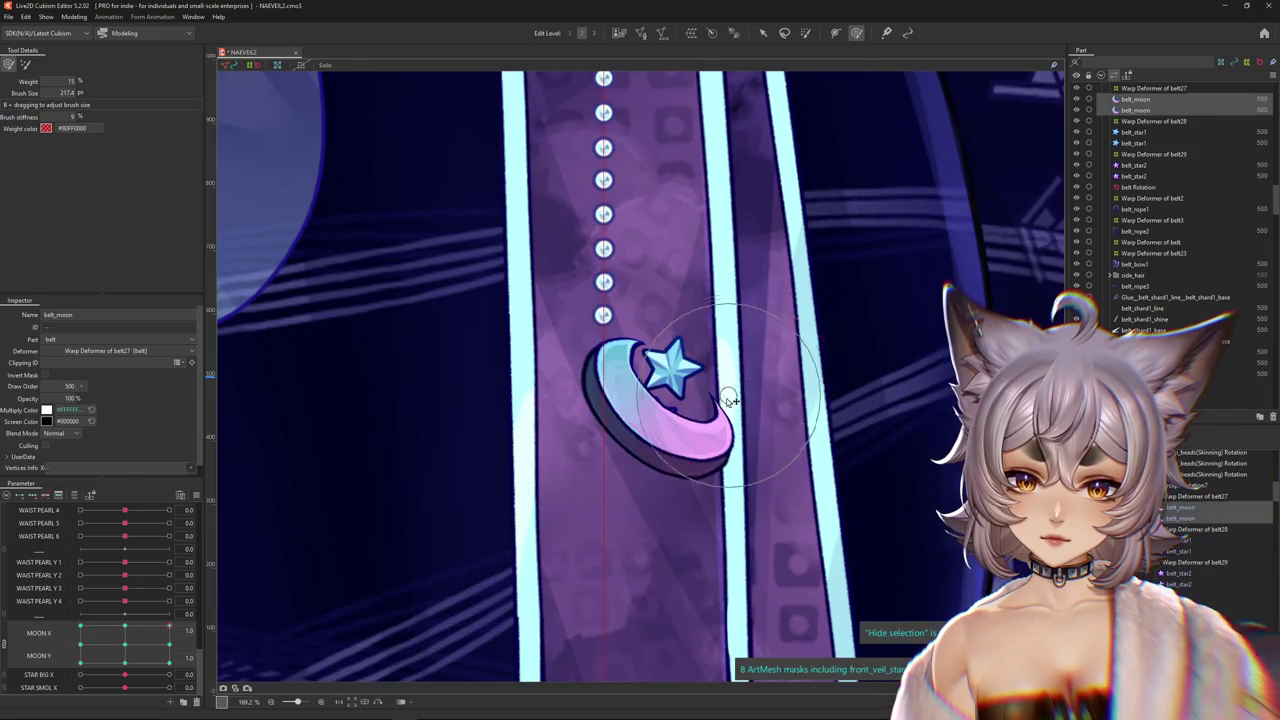
{"action": "left_click_drag", "start_coordinate": [168, 627], "coordinate": [80, 627]}
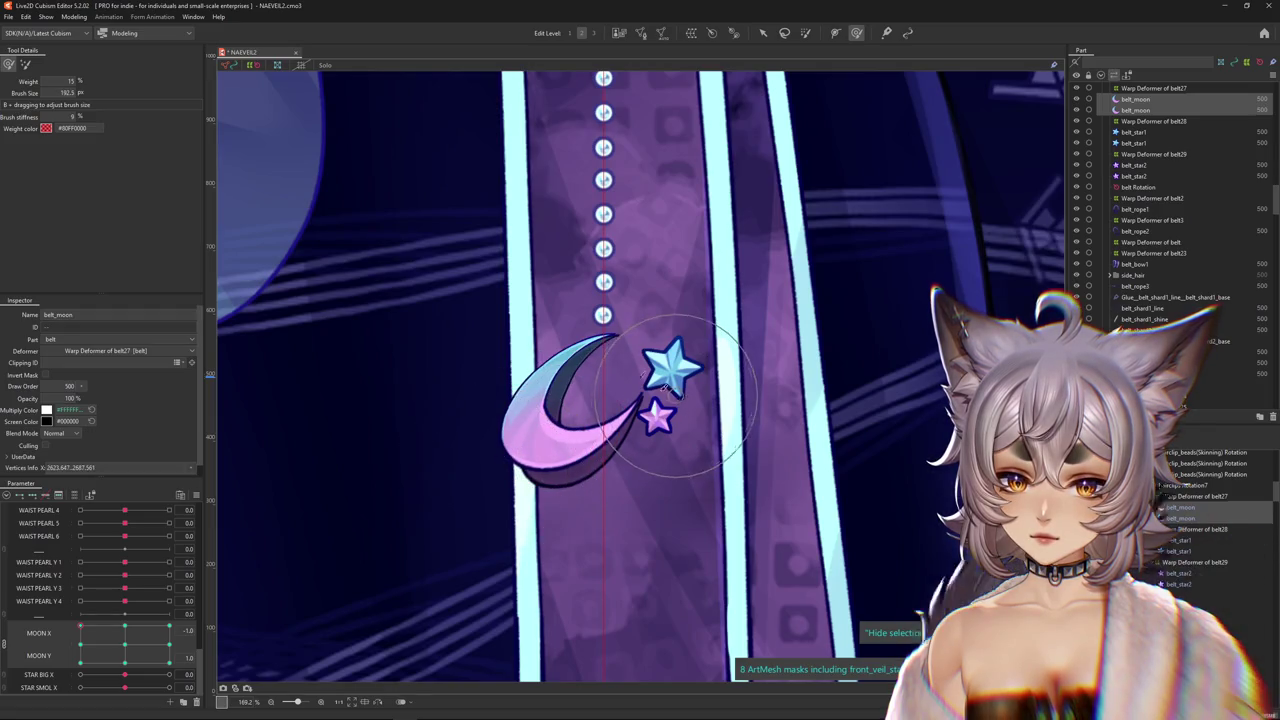
{"action": "left_click_drag", "start_coordinate": [663, 386], "coordinate": [522, 355]}
{"action": "mouse_move", "coordinate": [84, 645]}
{"action": "left_mouse_down"}
{"action": "mouse_move", "coordinate": [85, 662]}
{"action": "mouse_move", "coordinate": [3, 692]}
{"action": "left_mouse_up"}
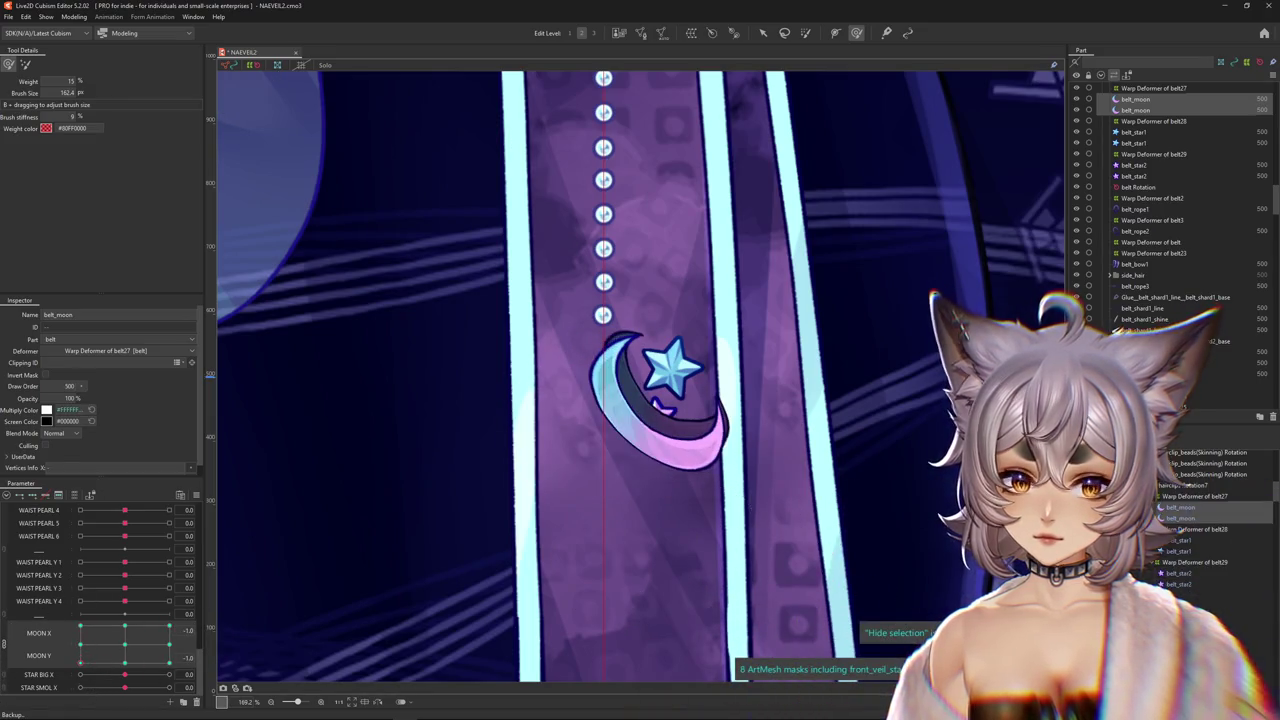
Reselect belt_moon and nudge the moon's shape for the MOON Y -1.0 pose.
{"action": "left_click", "coordinate": [656, 297]}
{"action": "mouse_move", "coordinate": [656, 297]}
{"action": "left_mouse_down"}
{"action": "mouse_move", "coordinate": [594, 348]}
{"action": "mouse_move", "coordinate": [606, 342]}
{"action": "left_mouse_up"}
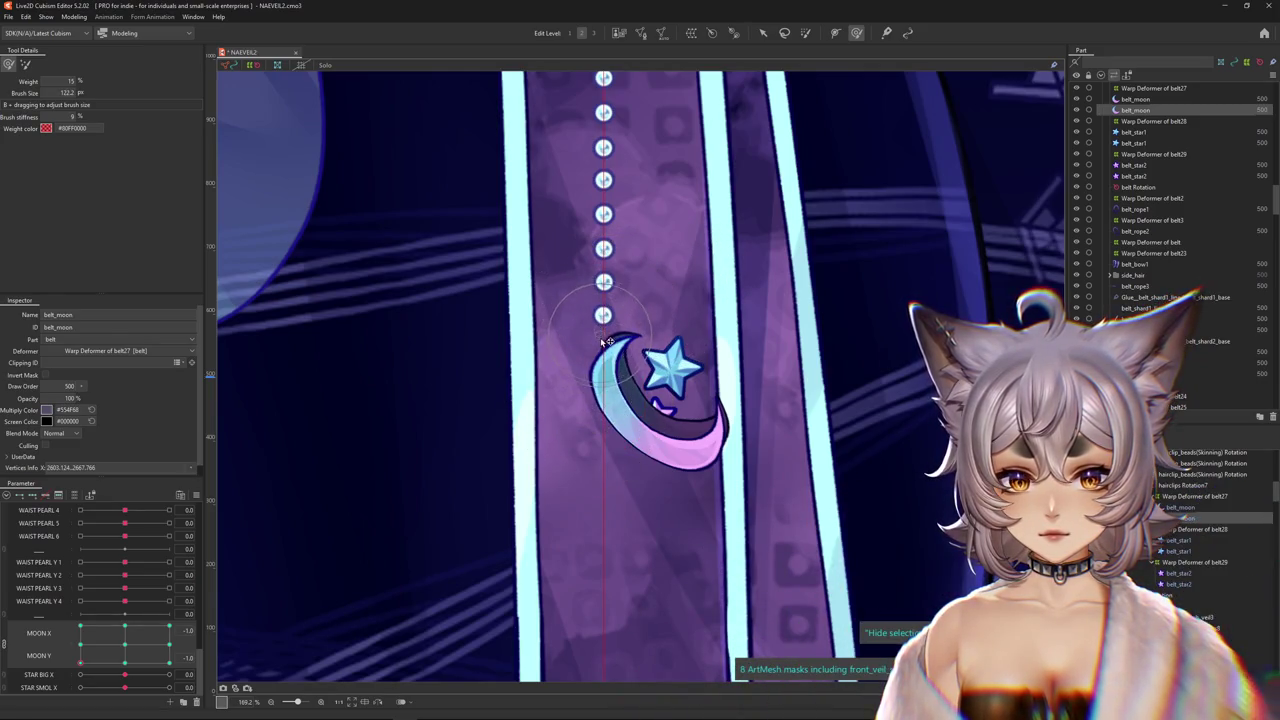
{"action": "left_click_drag", "start_coordinate": [660, 415], "coordinate": [672, 392]}
{"action": "left_click_drag", "start_coordinate": [655, 390], "coordinate": [628, 378]}
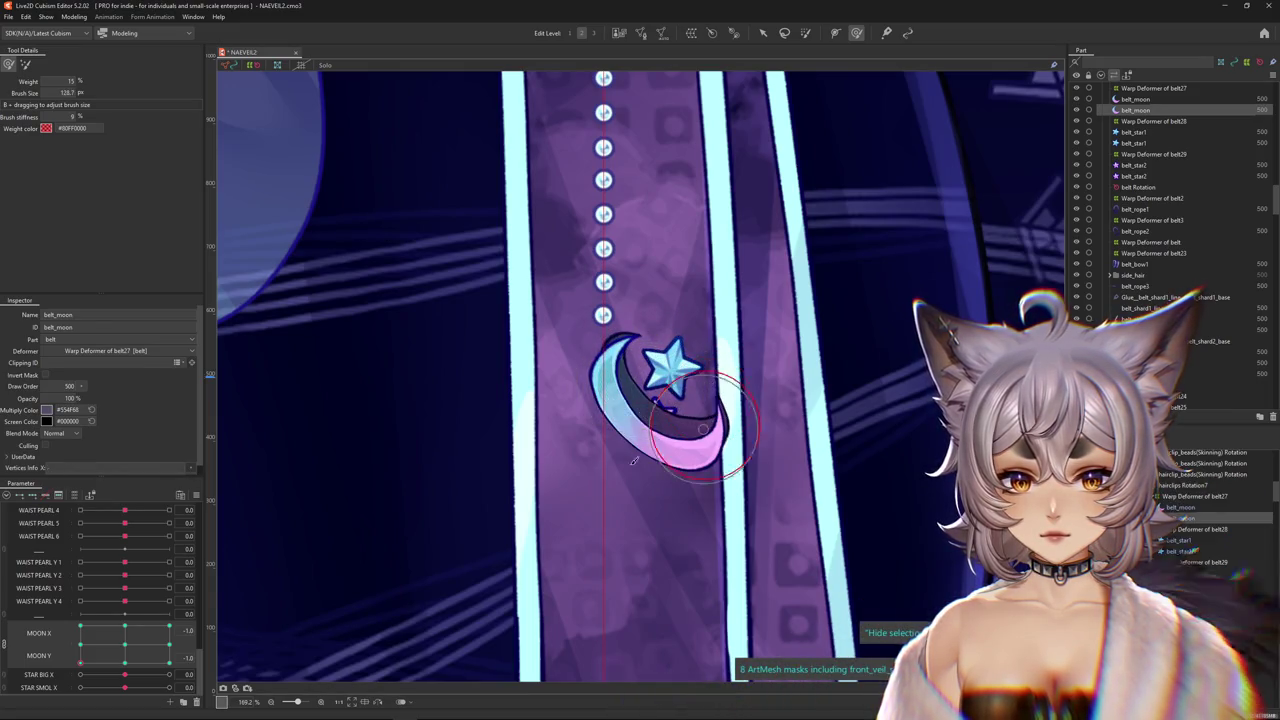
{"action": "left_click", "coordinate": [82, 646]}
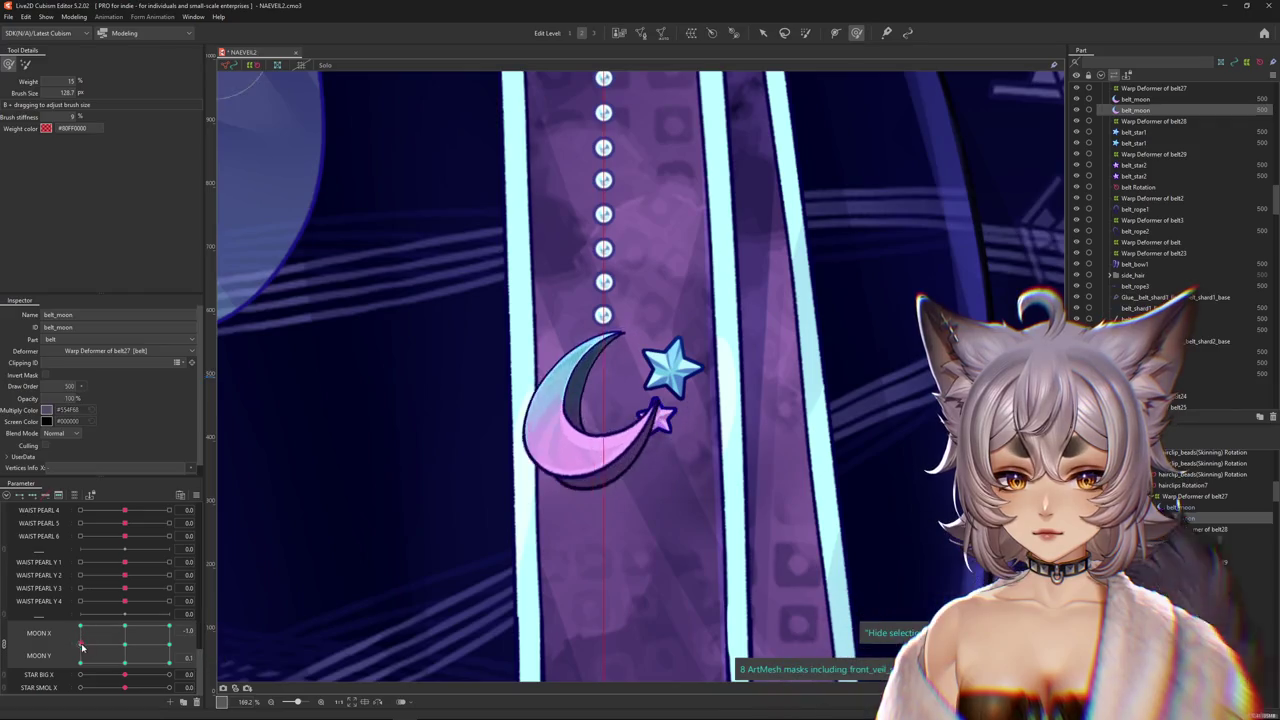
{"action": "left_click_drag", "start_coordinate": [700, 300], "coordinate": [645, 372]}
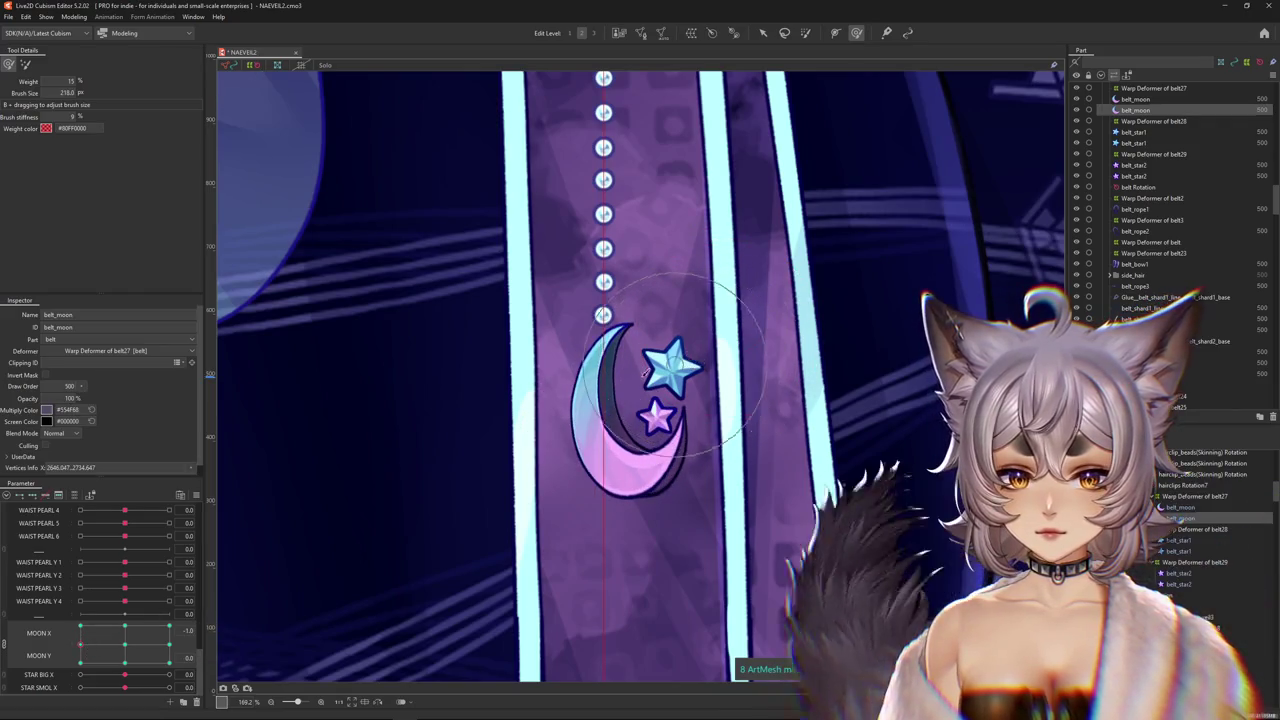
Check the MOON X 1.0 keyforms at MOON Y 0.0 and -1.0, shrinking the deform brush.
{"action": "left_click", "coordinate": [80, 630]}
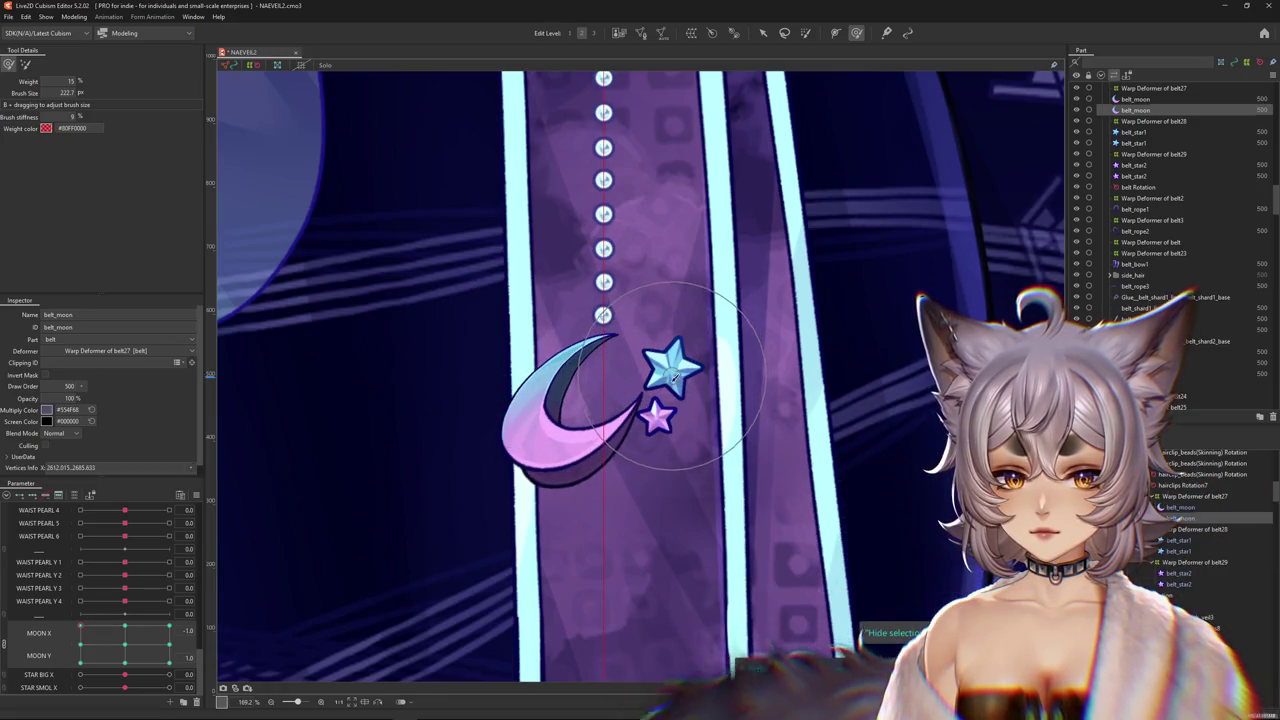
{"action": "left_click", "coordinate": [168, 627]}
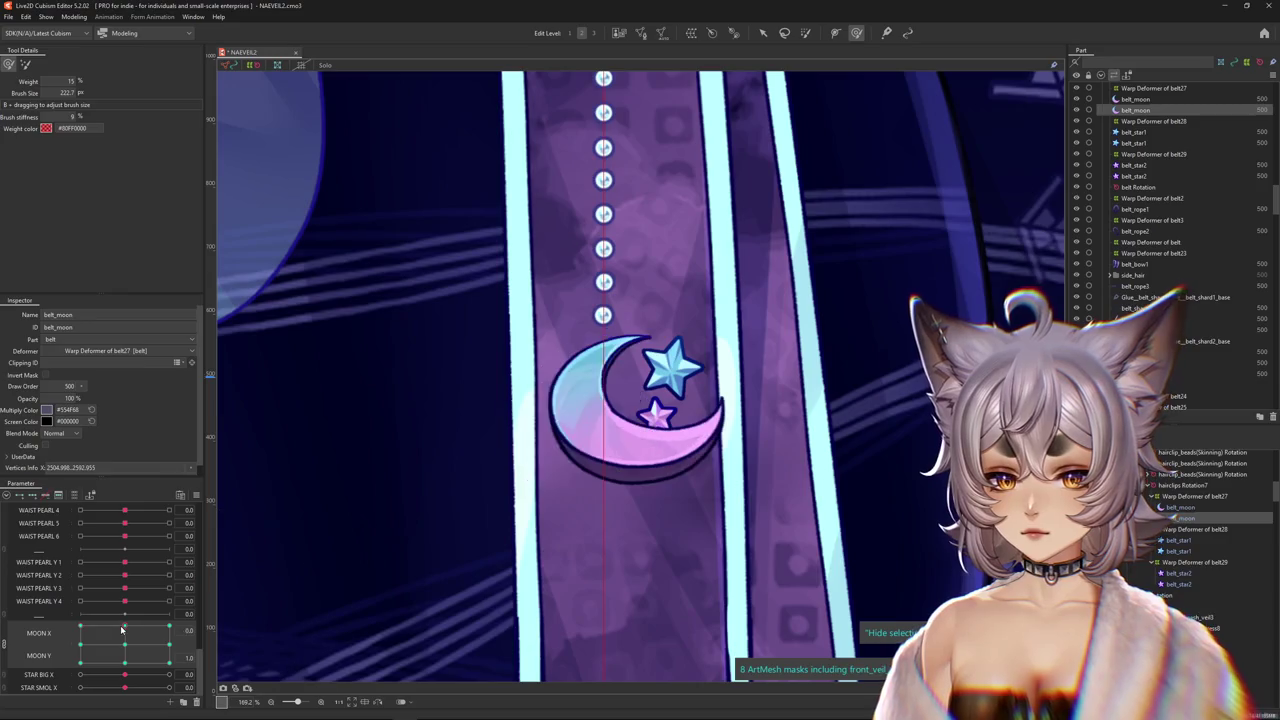
{"action": "left_click_drag", "start_coordinate": [680, 400], "coordinate": [705, 382]}
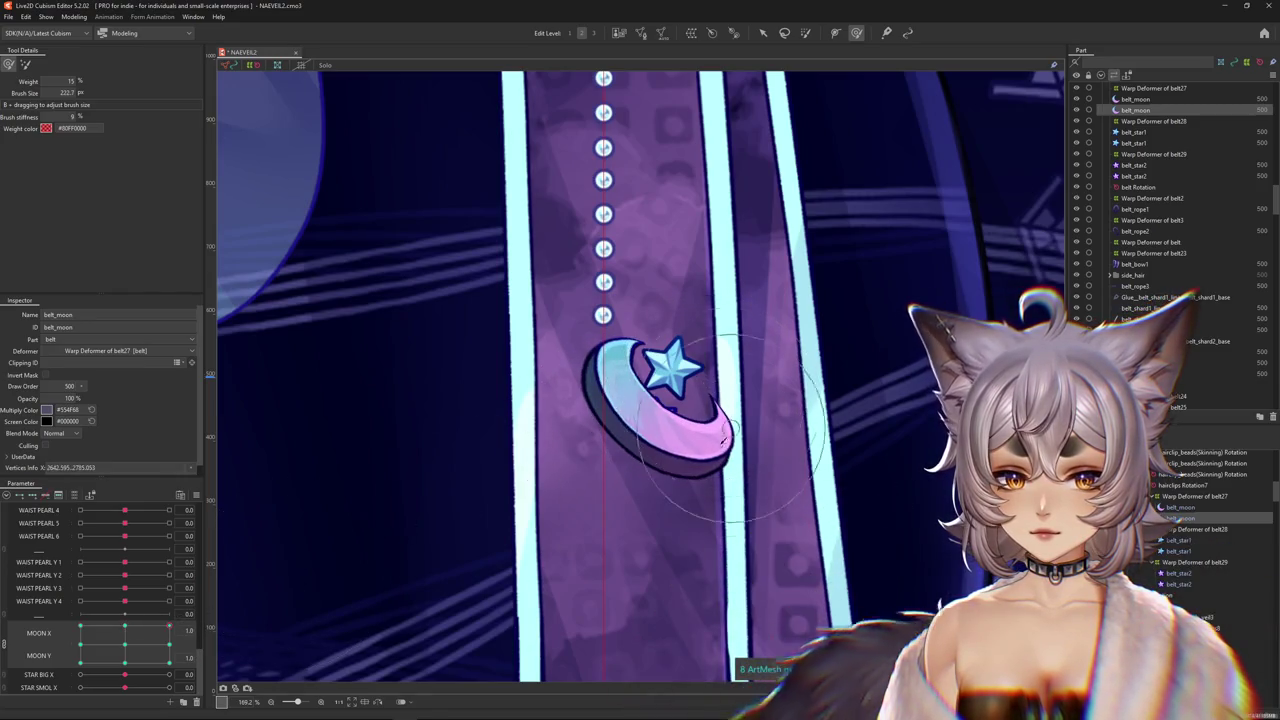
{"action": "left_click", "coordinate": [168, 643]}
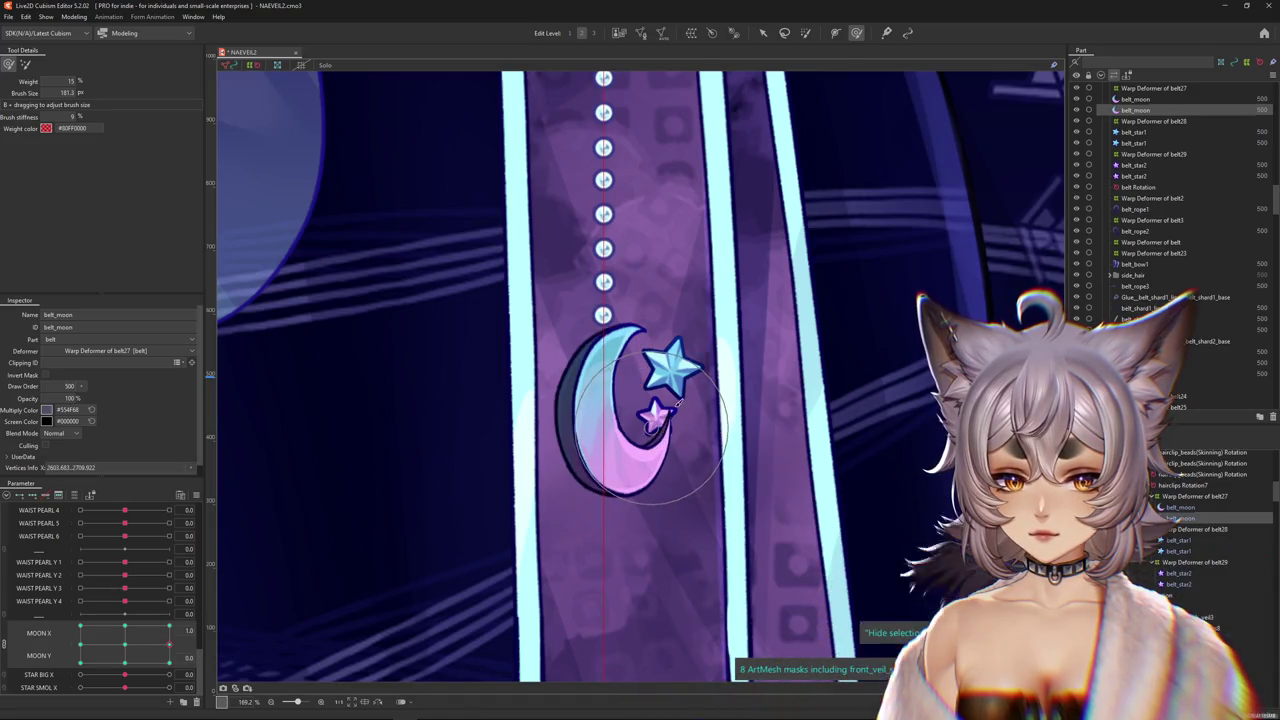
{"action": "left_click", "coordinate": [172, 659]}
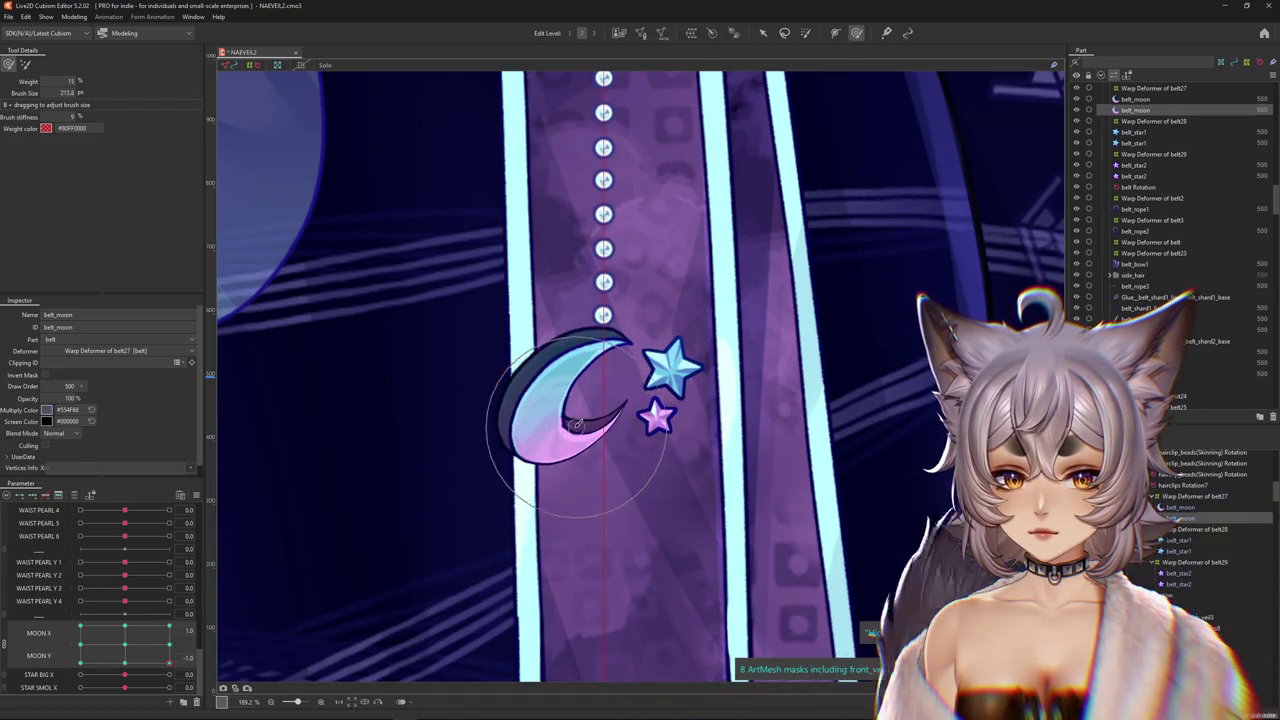
{"action": "left_click_drag", "start_coordinate": [577, 425], "coordinate": [545, 420]}
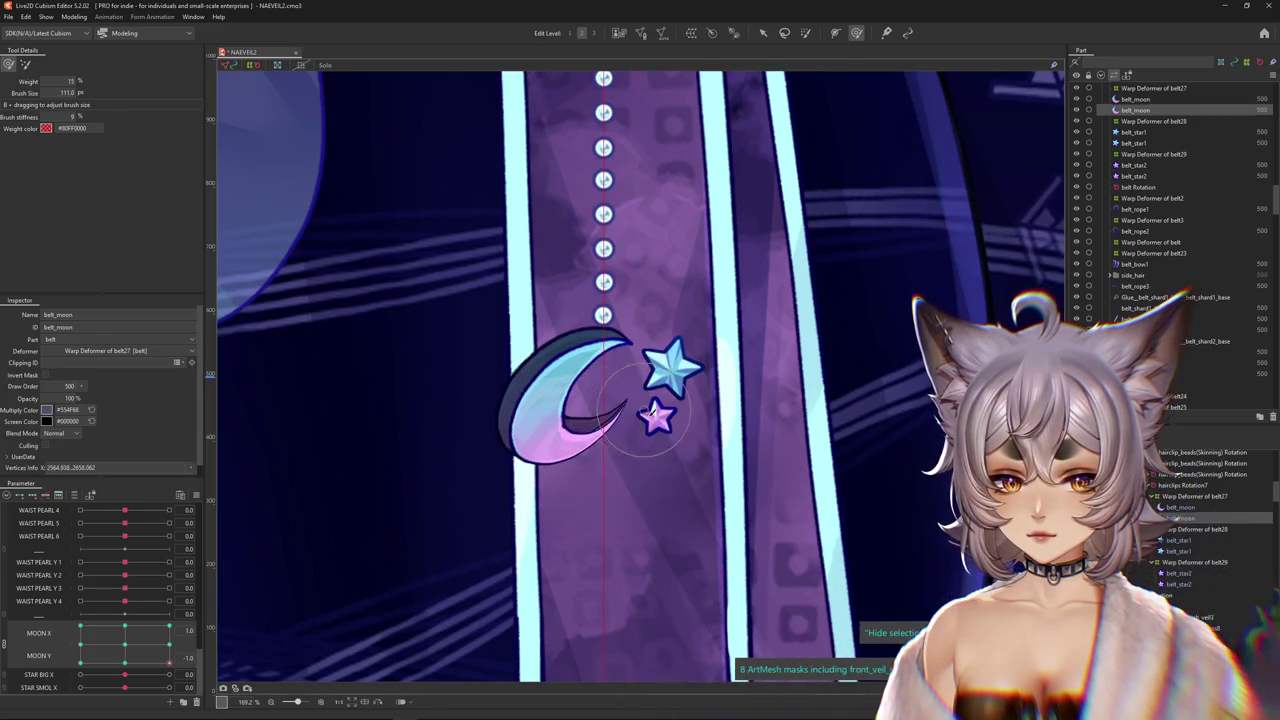
Enlarge the weight brush to 234.5 over the moon, toggle the selection outline with Ctrl+H, and zoom out.
{"action": "left_click_drag", "start_coordinate": [620, 432], "coordinate": [615, 397]}
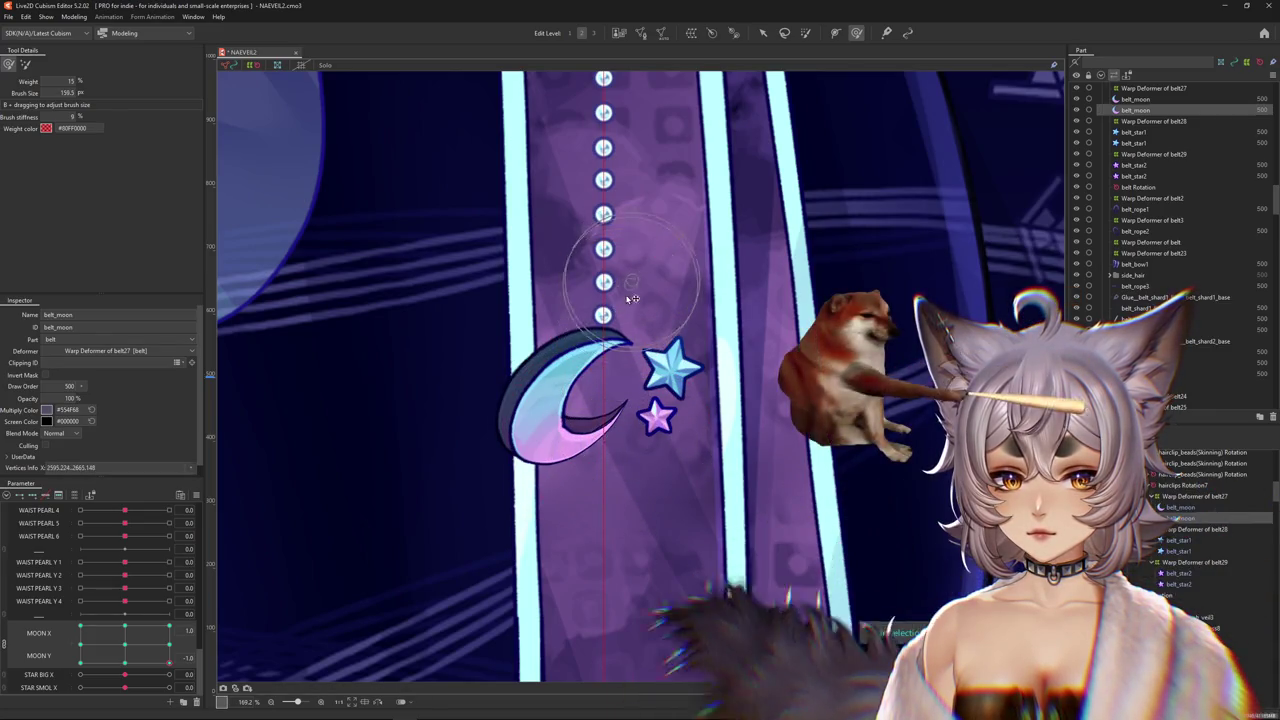
{"action": "key", "text": "ctrl+h"}
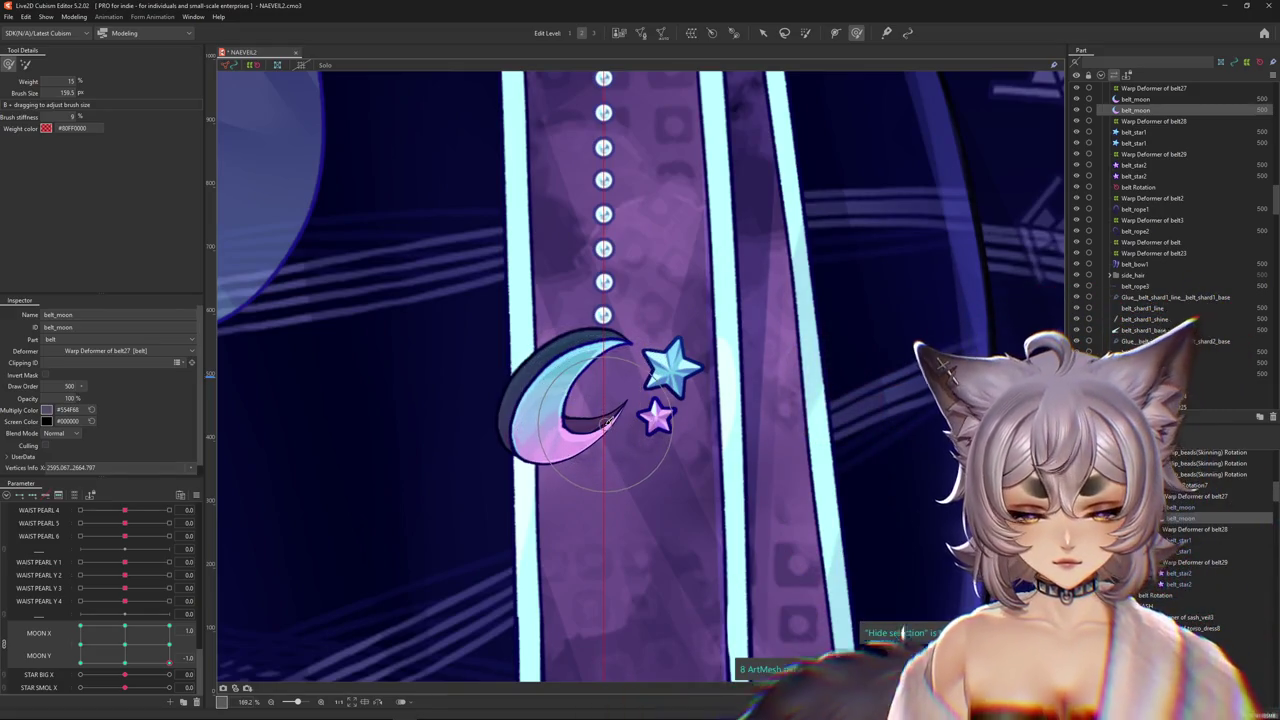
{"action": "key", "text": "ctrl+h"}
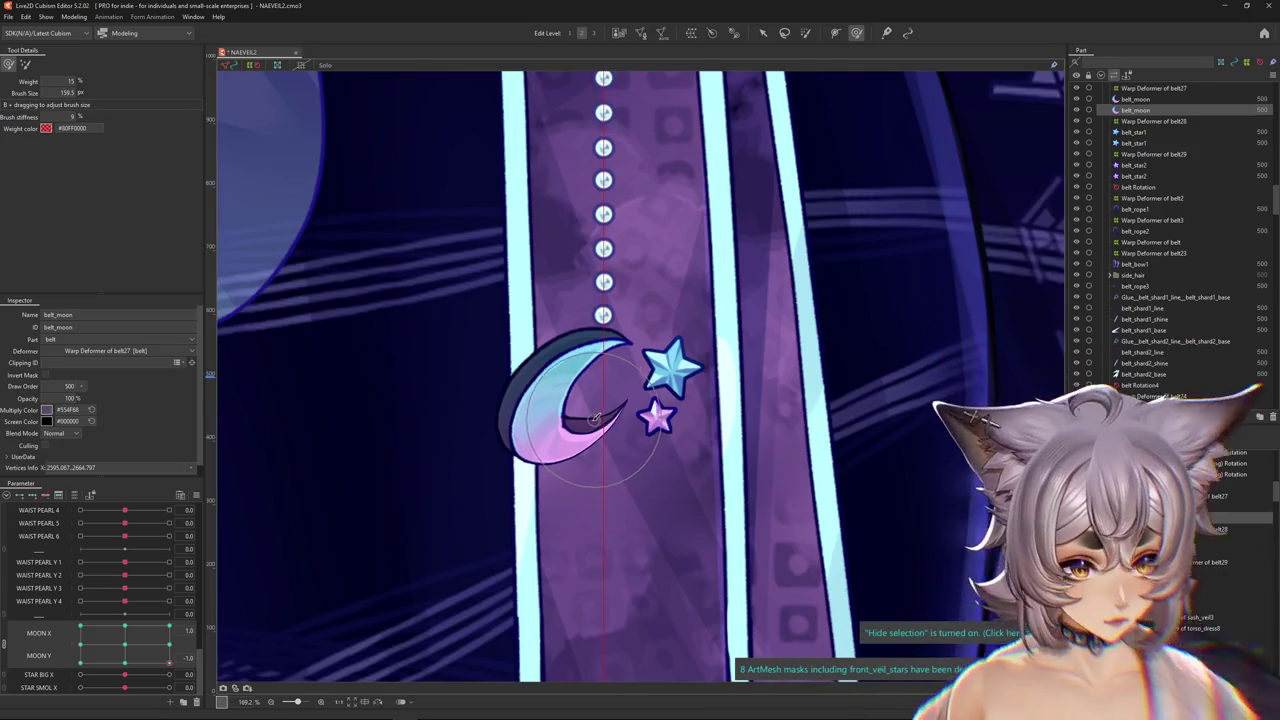
{"action": "left_click_drag", "start_coordinate": [377, 534], "coordinate": [451, 446]}
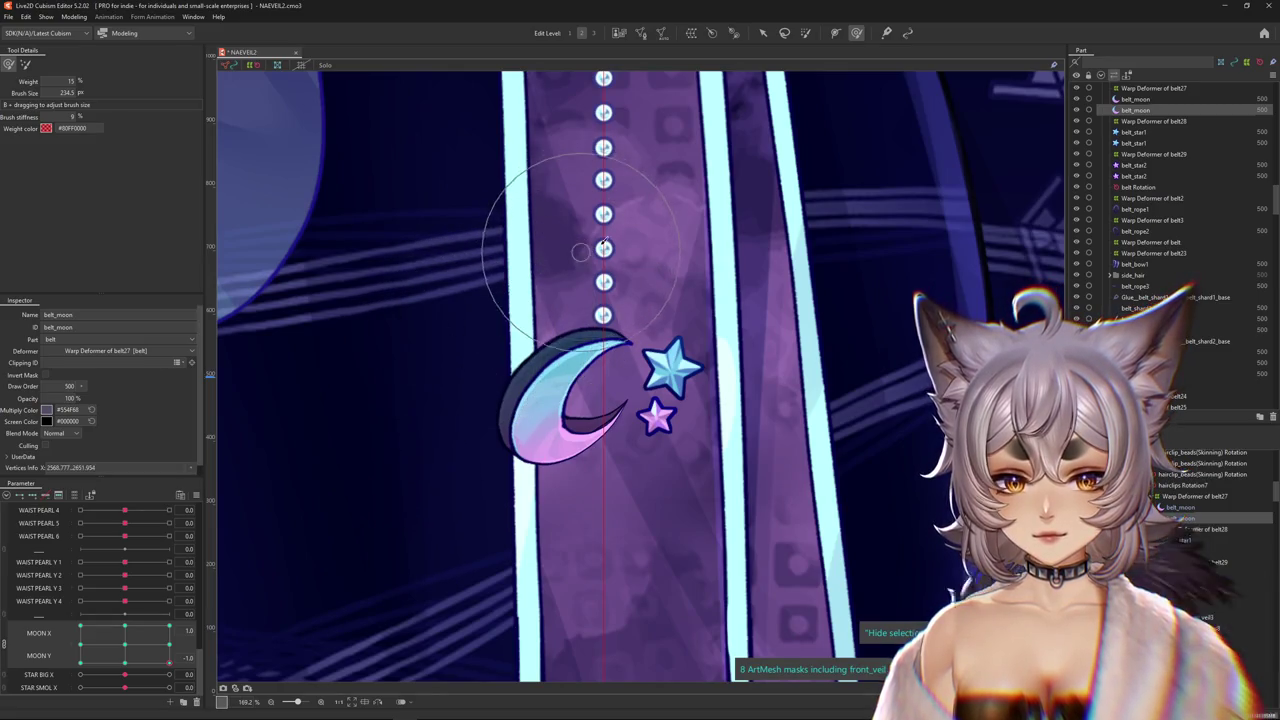
{"action": "scroll", "coordinate": [618, 340], "scroll_direction": "down", "scroll_amount": 2}
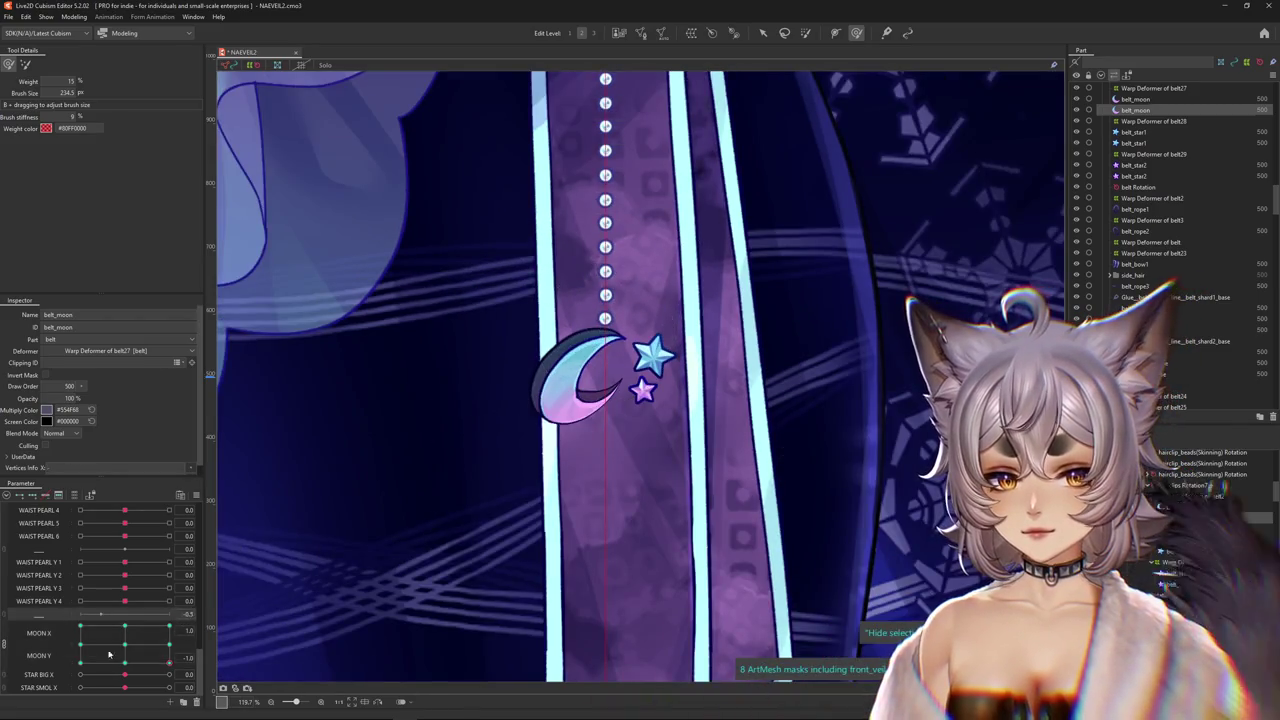
Select the moon's Warp Deformer of belt27 from the MOON X/Y keyform options.
{"action": "mouse_move", "coordinate": [109, 654]}
{"action": "left_mouse_down"}
{"action": "mouse_move", "coordinate": [134, 662]}
{"action": "mouse_move", "coordinate": [124, 644]}
{"action": "left_mouse_up"}
{"action": "right_click", "coordinate": [201, 632]}
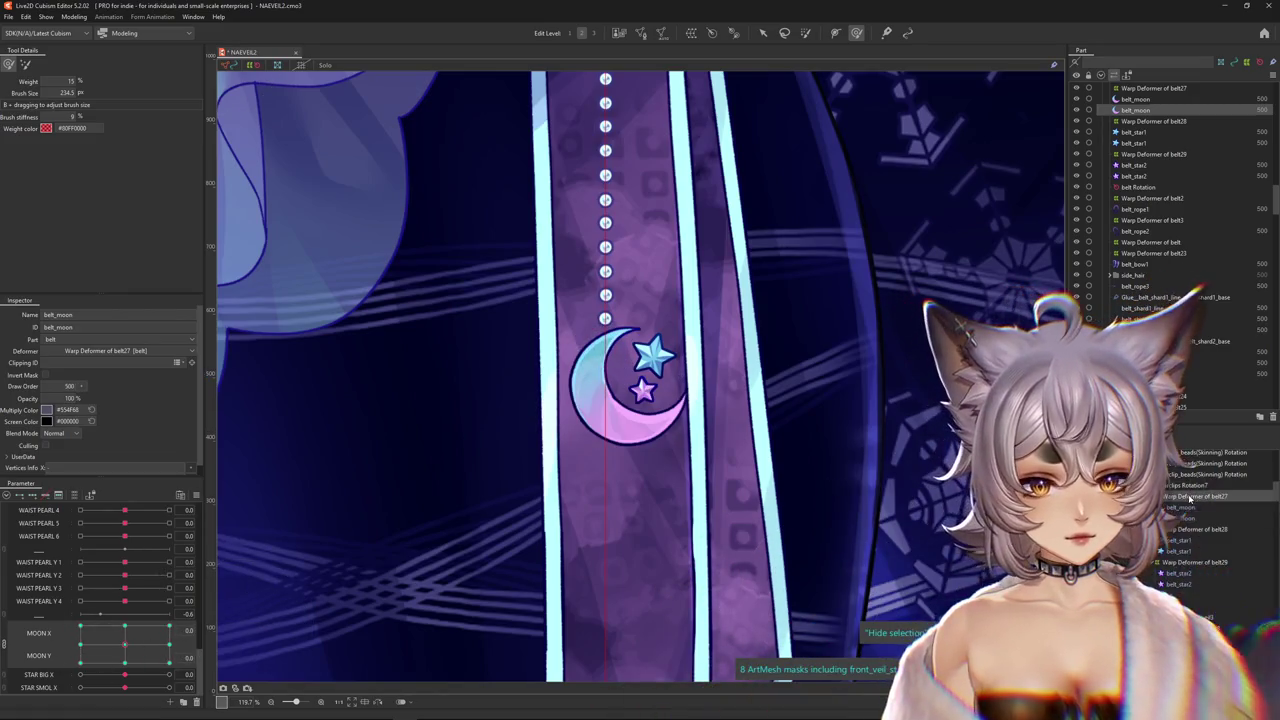
{"action": "left_click", "coordinate": [241, 631]}
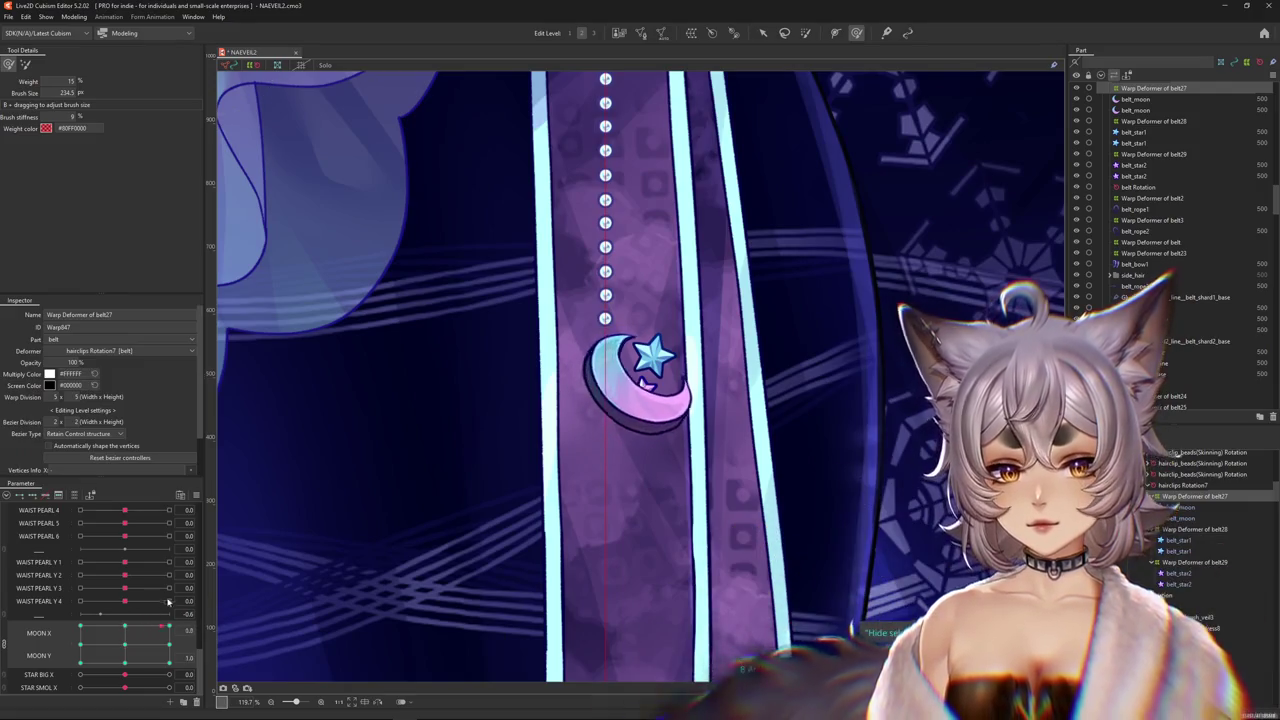
{"action": "left_click_drag", "start_coordinate": [137, 644], "coordinate": [80, 626]}
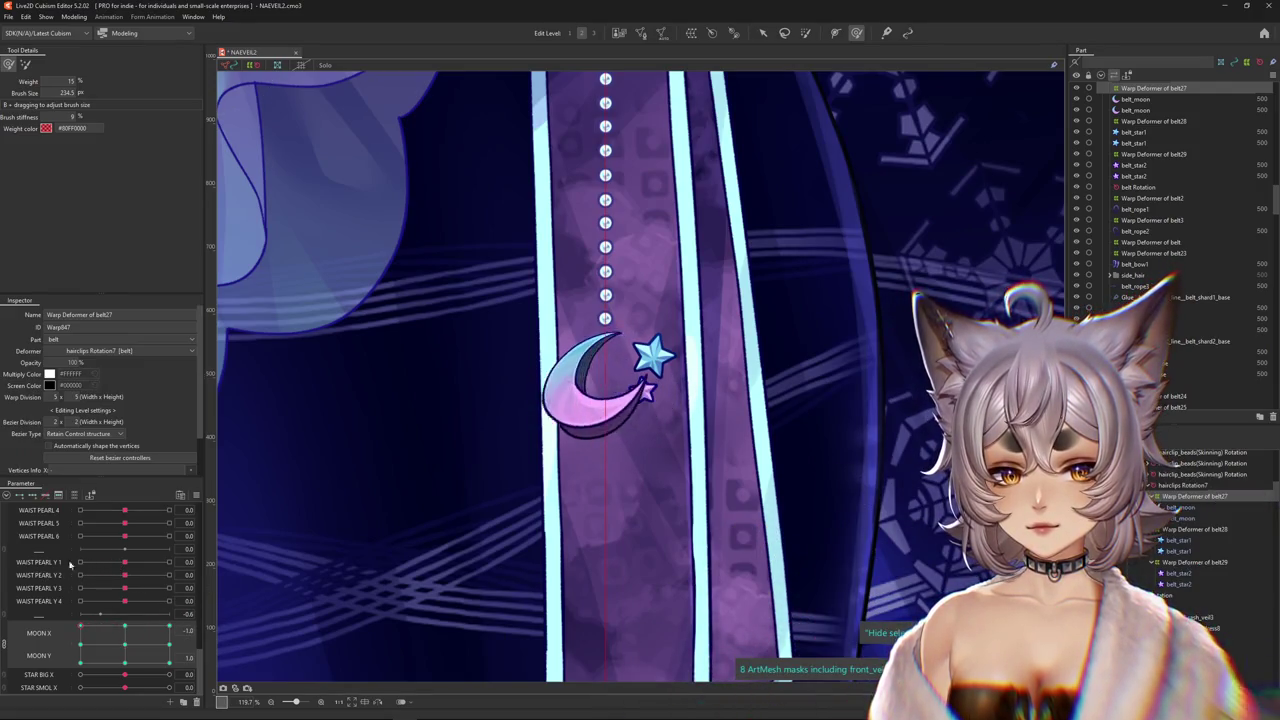
With the Arrow tool, sweep the moon's deformer through MOON X 1.0/0.5 and MOON Y ±1.0 poses.
{"action": "key", "text": "v"}
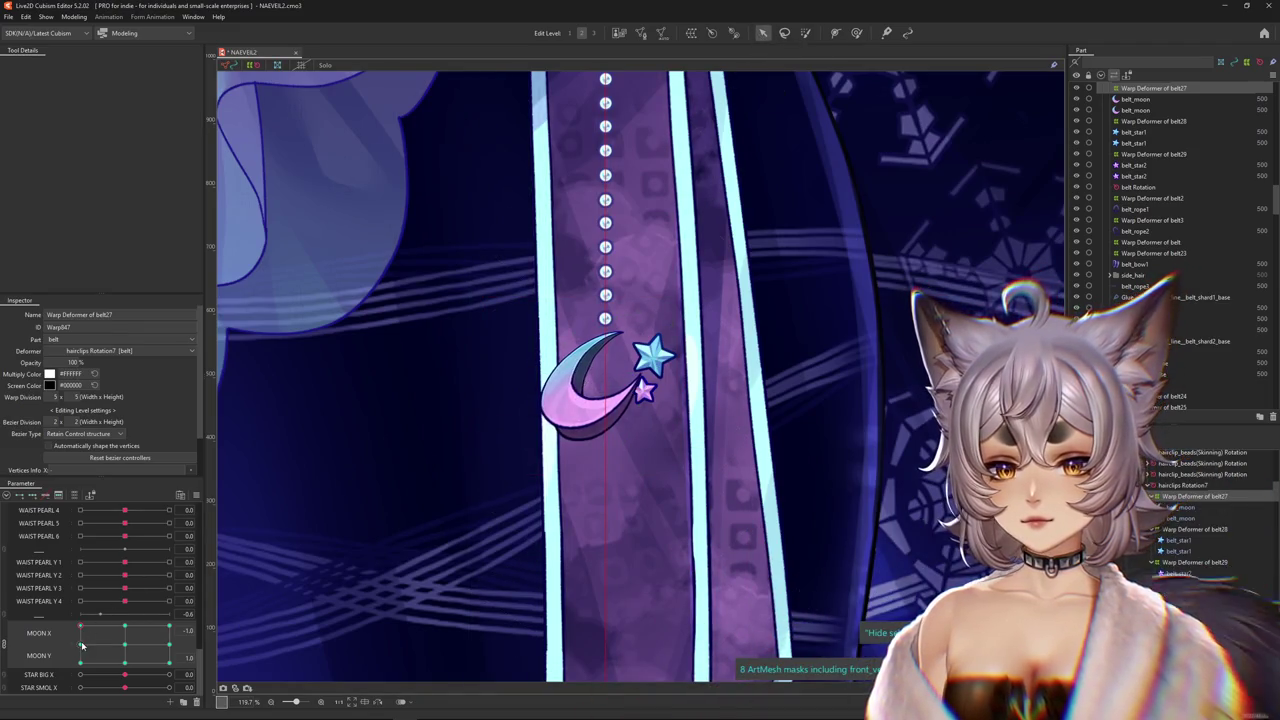
{"action": "left_click_drag", "start_coordinate": [82, 645], "coordinate": [169, 626]}
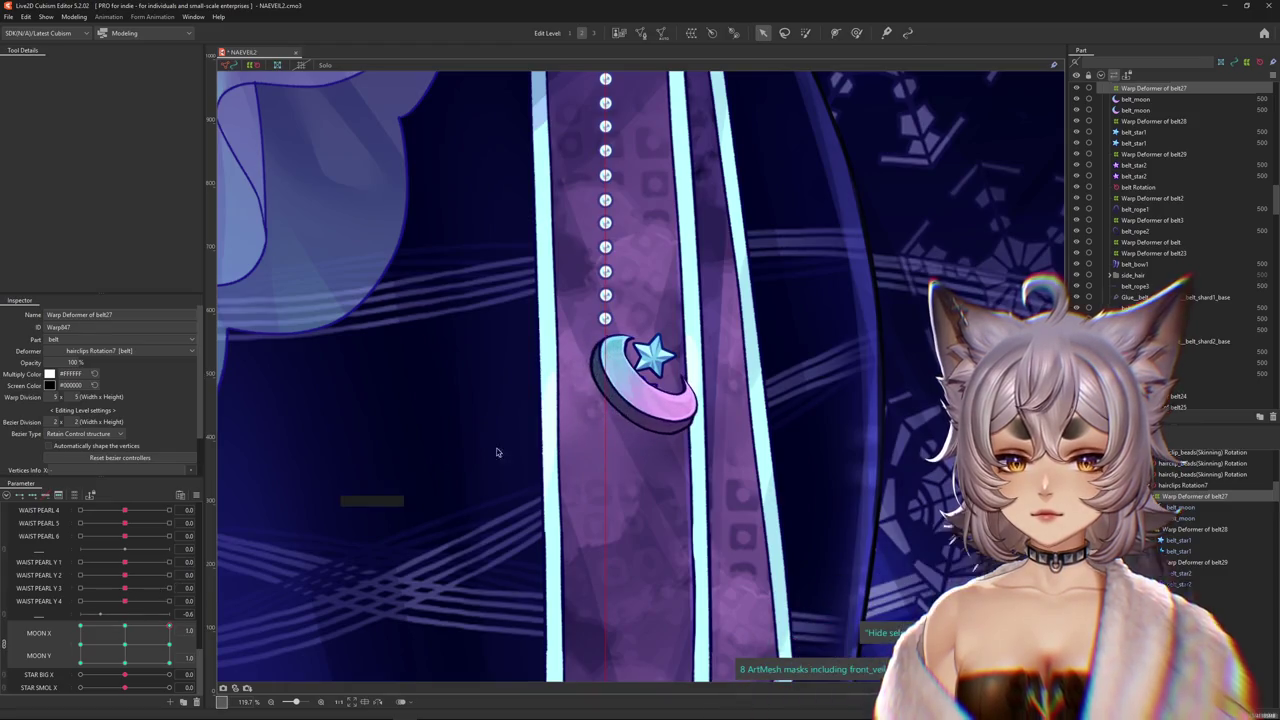
{"action": "left_click", "coordinate": [637, 393]}
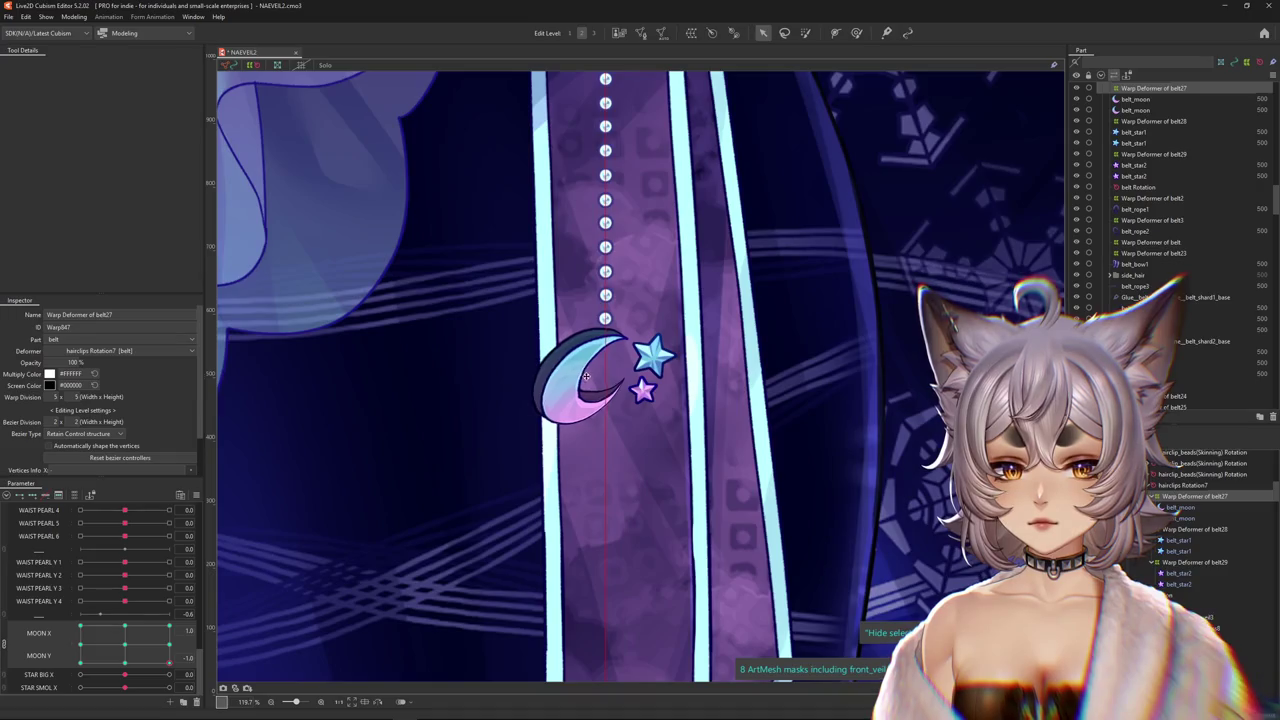
{"action": "left_click_drag", "start_coordinate": [163, 662], "coordinate": [207, 579]}
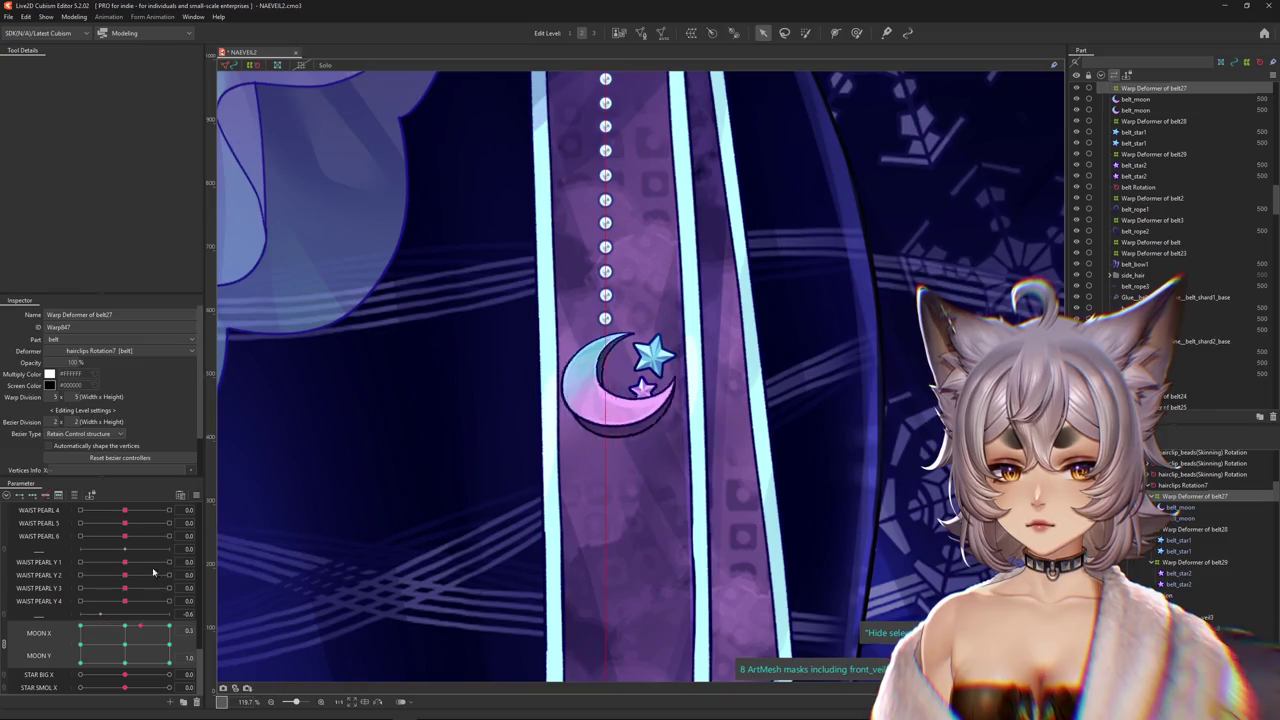
{"action": "left_click_drag", "start_coordinate": [203, 621], "coordinate": [193, 703]}
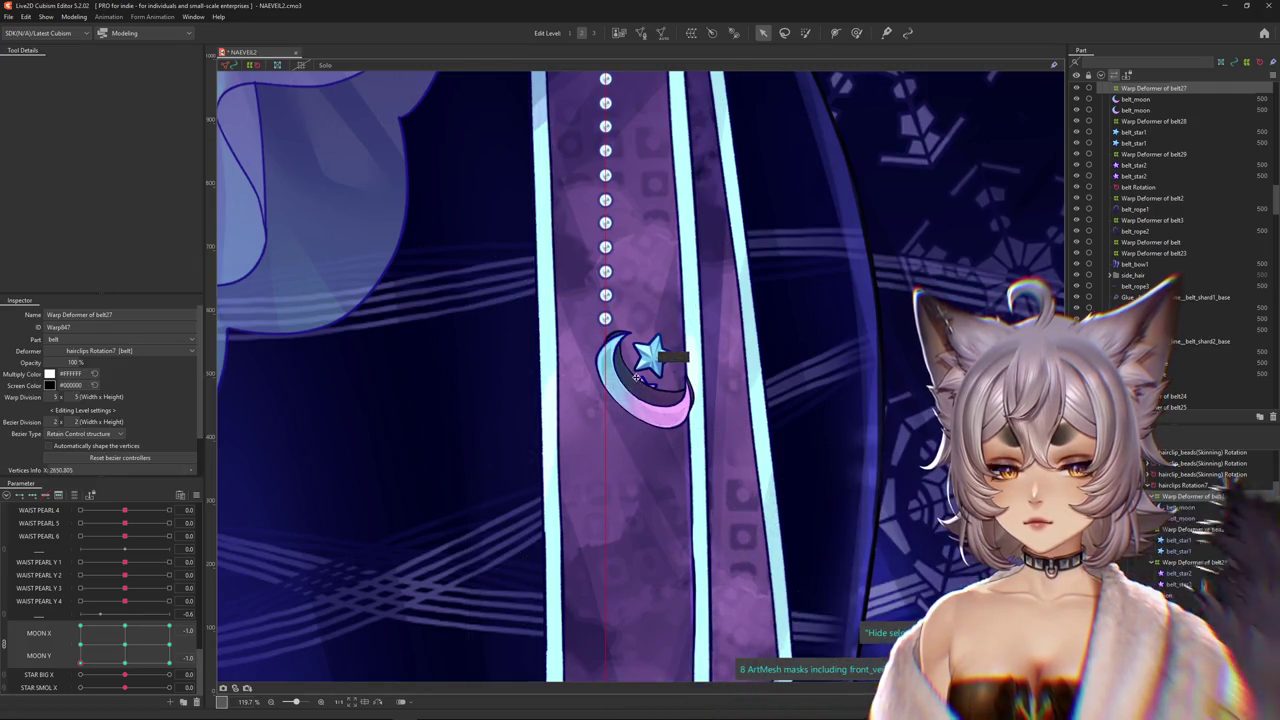
{"action": "left_click", "coordinate": [148, 663]}
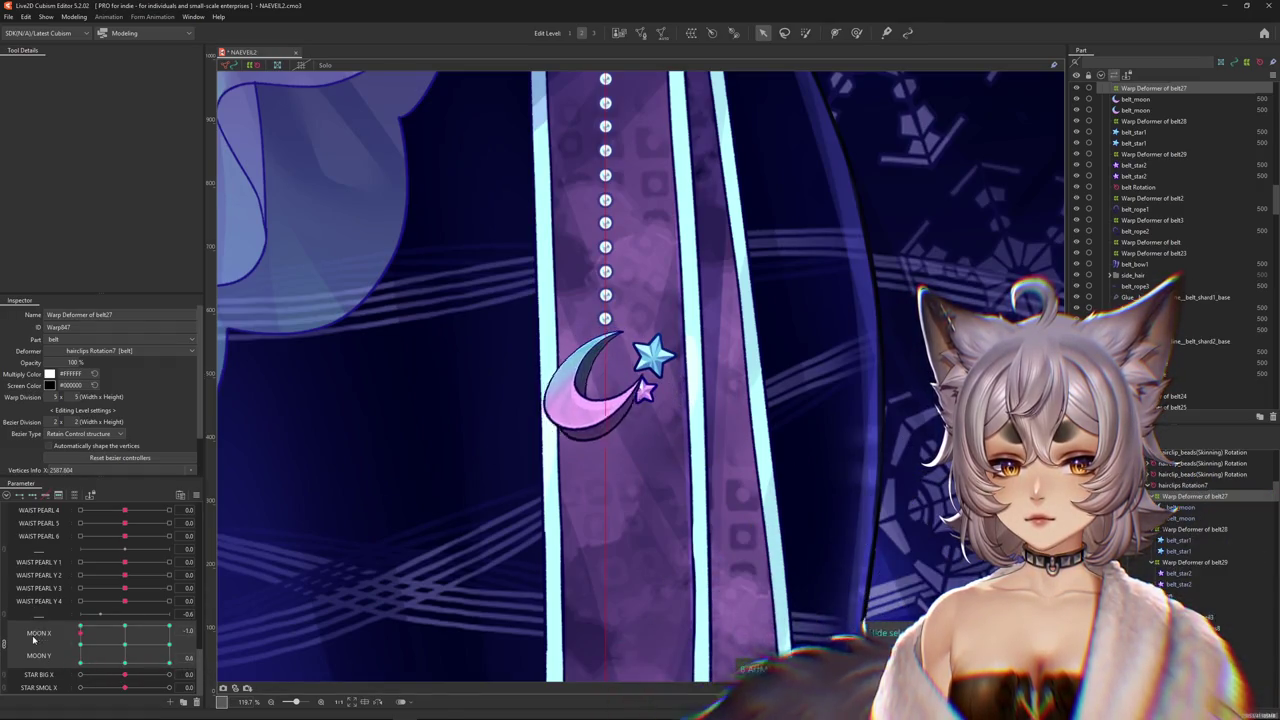
{"action": "mouse_move", "coordinate": [80, 656]}
{"action": "left_mouse_down"}
{"action": "mouse_move", "coordinate": [80, 626]}
{"action": "mouse_move", "coordinate": [228, 650]}
{"action": "mouse_move", "coordinate": [148, 595]}
{"action": "mouse_move", "coordinate": [125, 630]}
{"action": "left_mouse_up"}
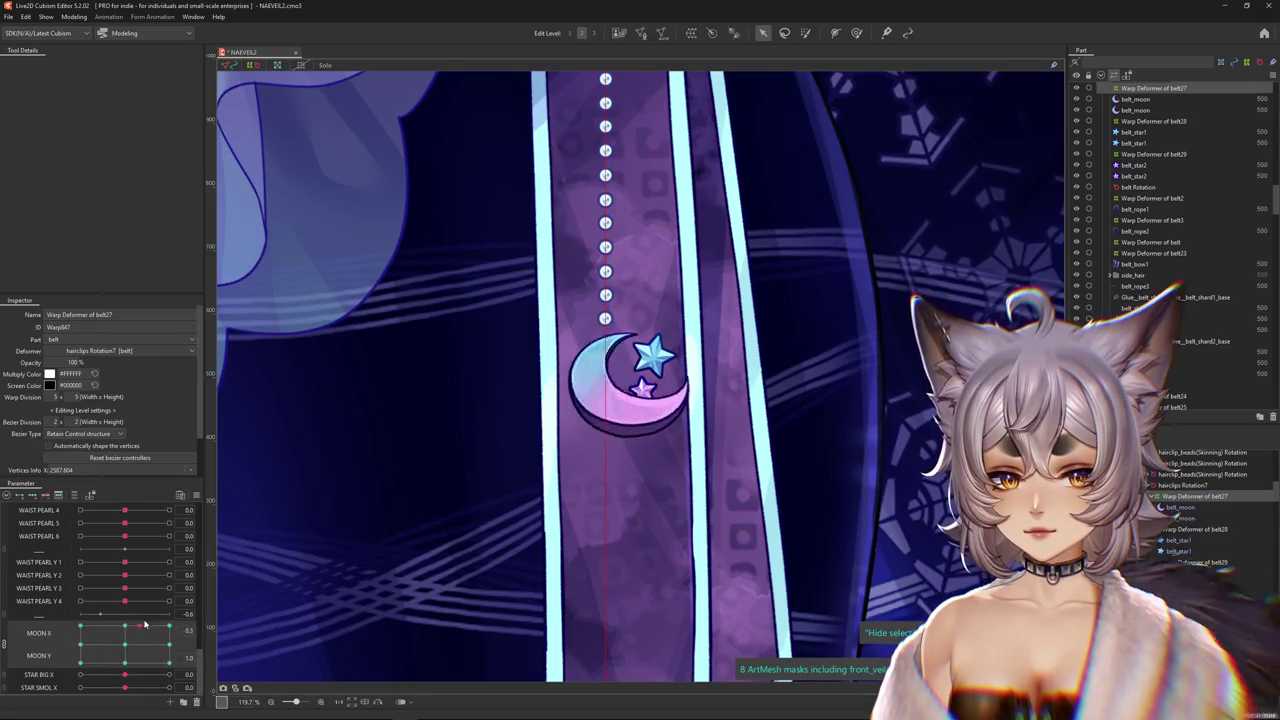
{"action": "mouse_move", "coordinate": [145, 624]}
{"action": "left_mouse_down"}
{"action": "mouse_move", "coordinate": [200, 678]}
{"action": "mouse_move", "coordinate": [139, 636]}
{"action": "left_mouse_up"}
Create a new parameter below STAR BIG X and name it STAR BIG Y, range -1.0 to 1.0.
{"action": "scroll", "coordinate": [60, 640], "scroll_direction": "up", "scroll_amount": 1}
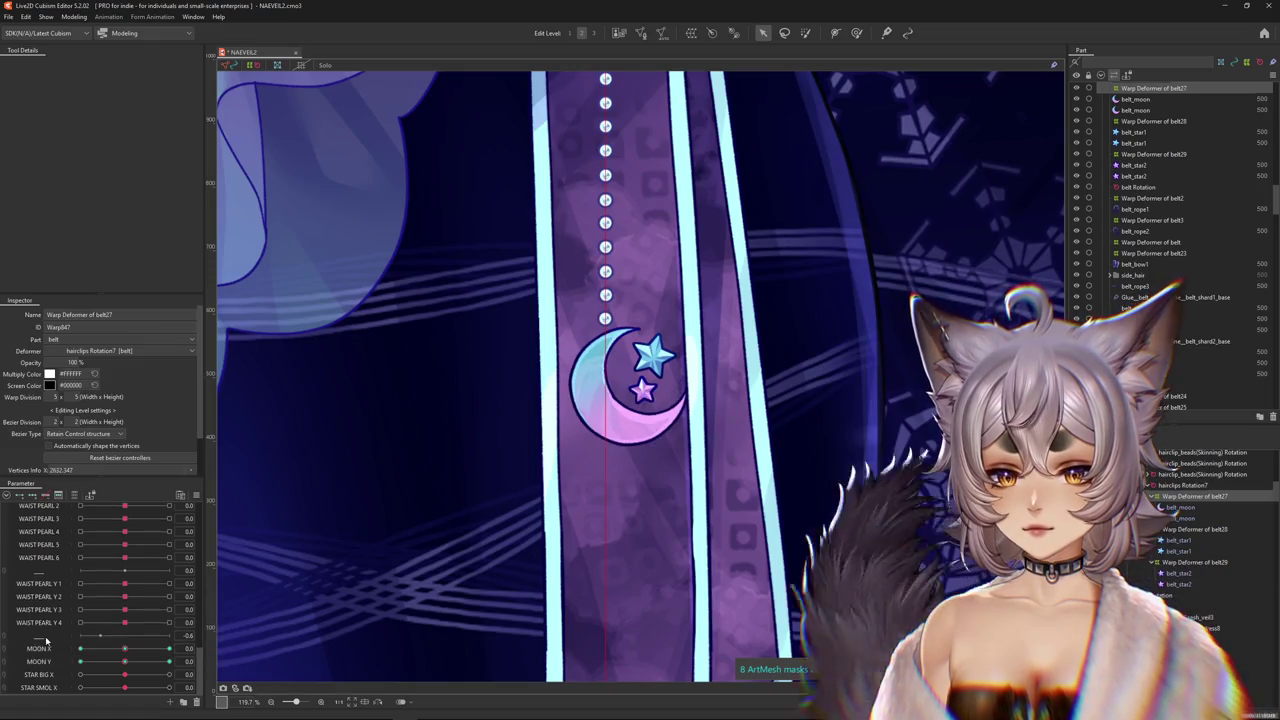
{"action": "right_click", "coordinate": [58, 660]}
{"action": "left_click", "coordinate": [50, 686]}
{"action": "scroll", "coordinate": [50, 685], "scroll_direction": "down", "scroll_amount": 1}
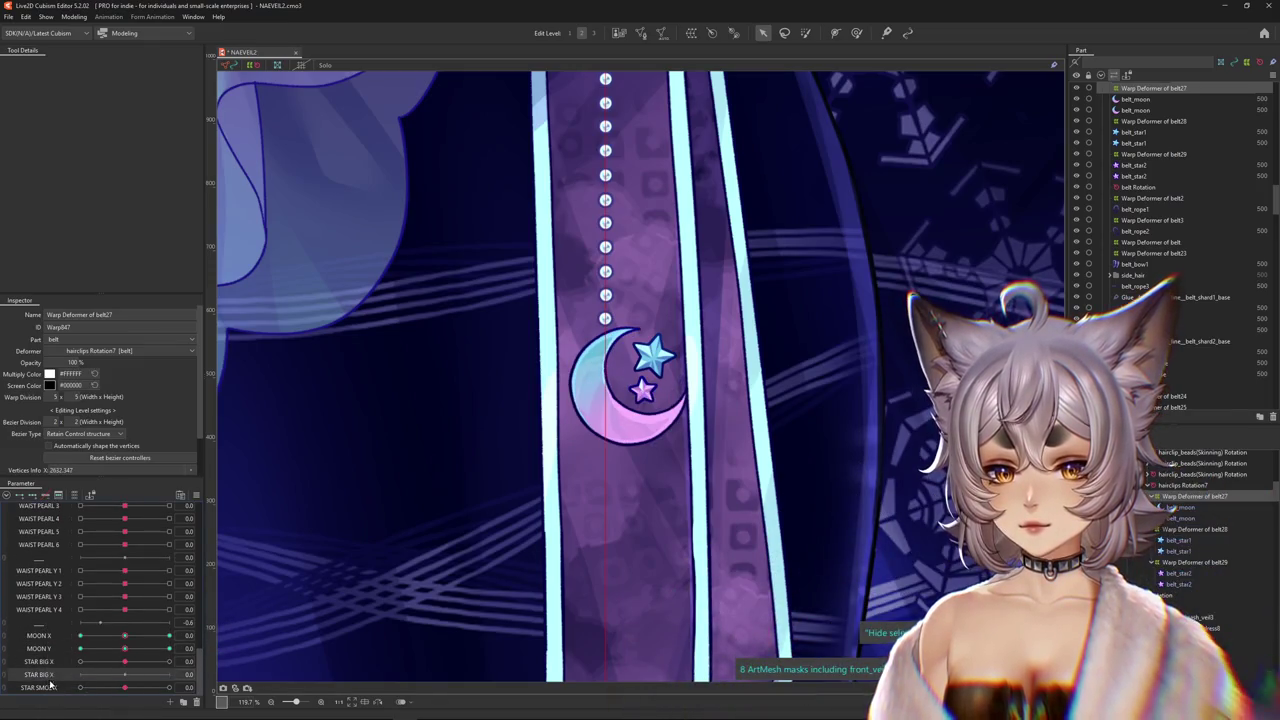
{"action": "left_click", "coordinate": [82, 664]}
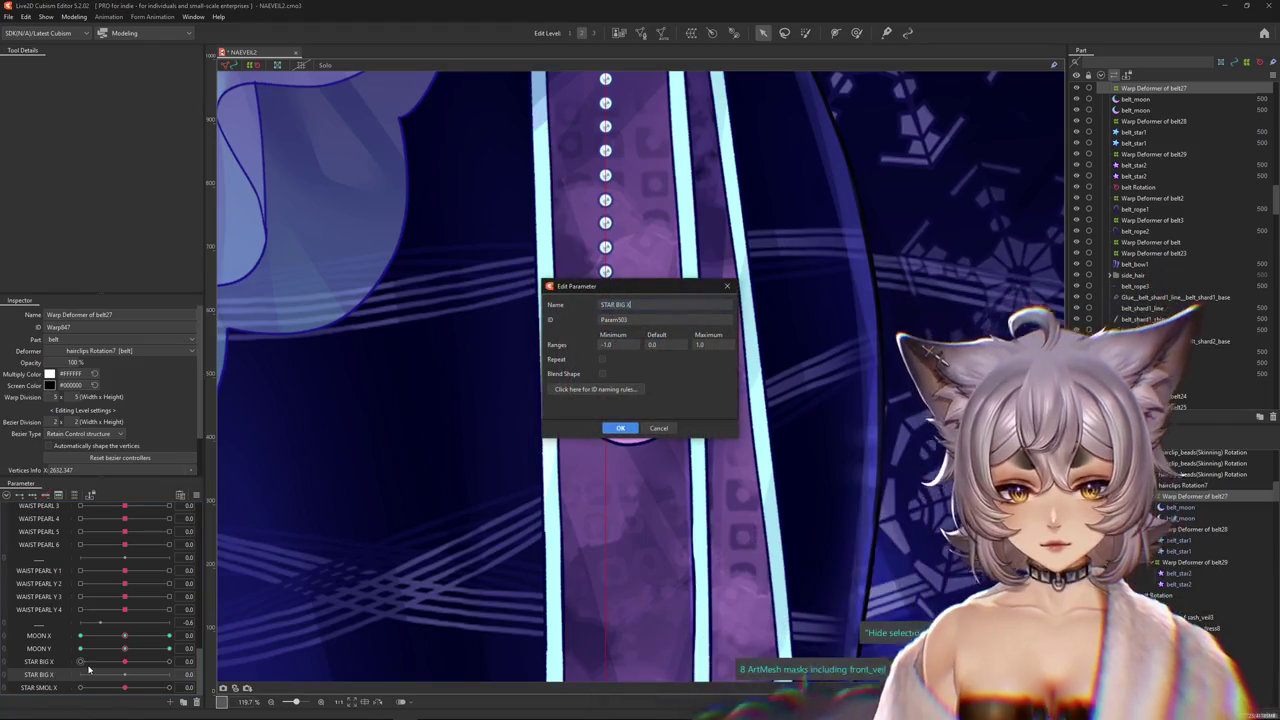
{"action": "key", "text": "Return"}
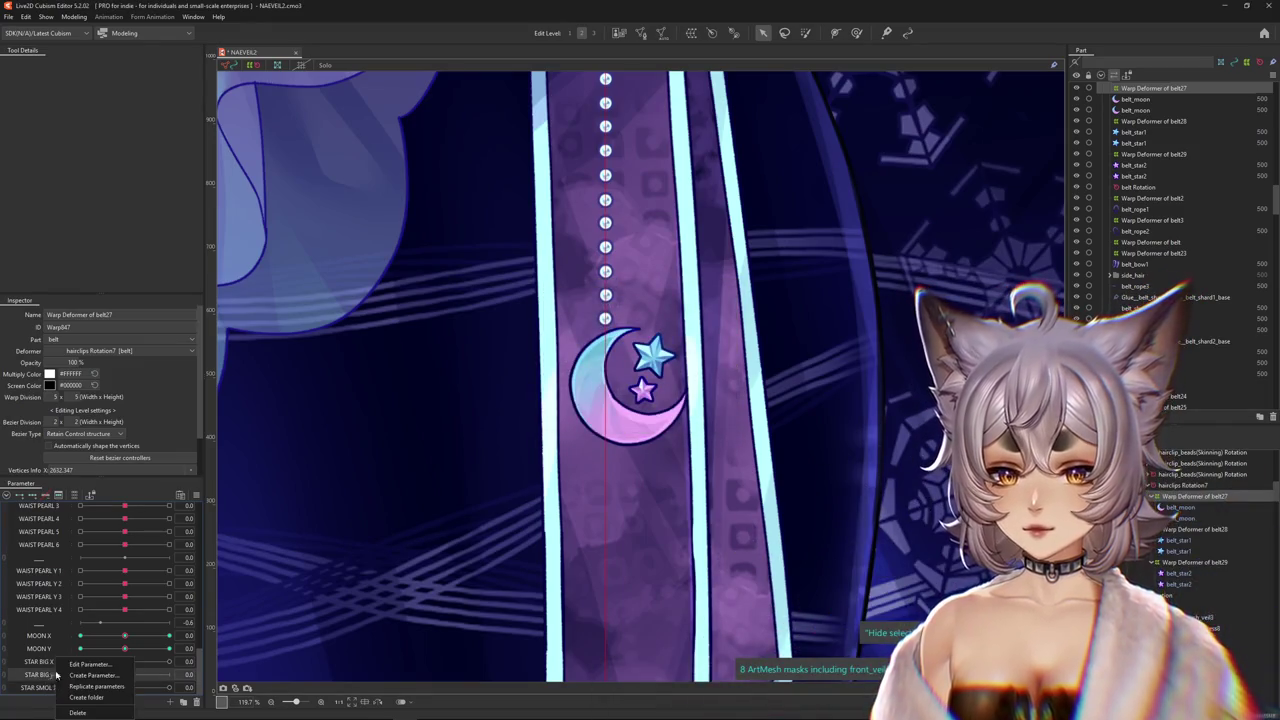
{"action": "left_click", "coordinate": [90, 675]}
{"action": "key", "text": "Return"}
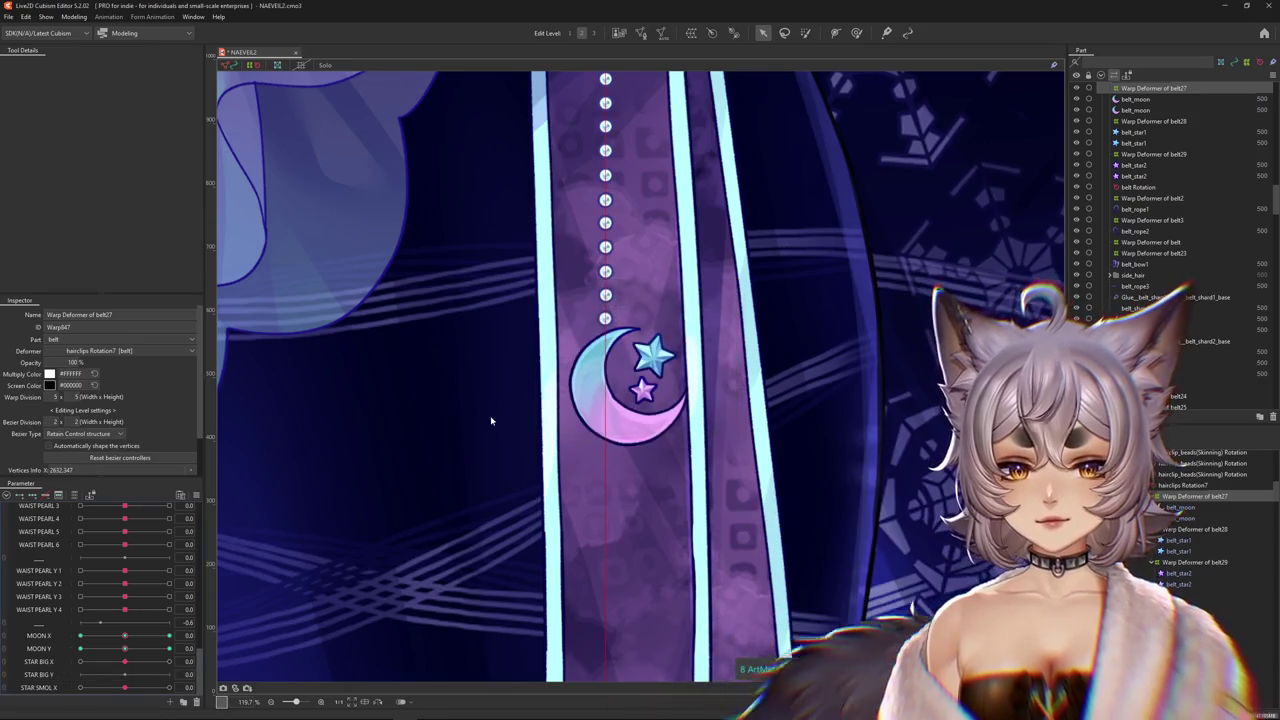
Right-click the stars on the canvas to list the objects stacked beneath them.
{"action": "scroll", "coordinate": [654, 370], "scroll_direction": "up", "scroll_amount": 3}
{"action": "scroll", "coordinate": [654, 370], "scroll_direction": "up", "scroll_amount": 3}
{"action": "right_click", "coordinate": [685, 360]}
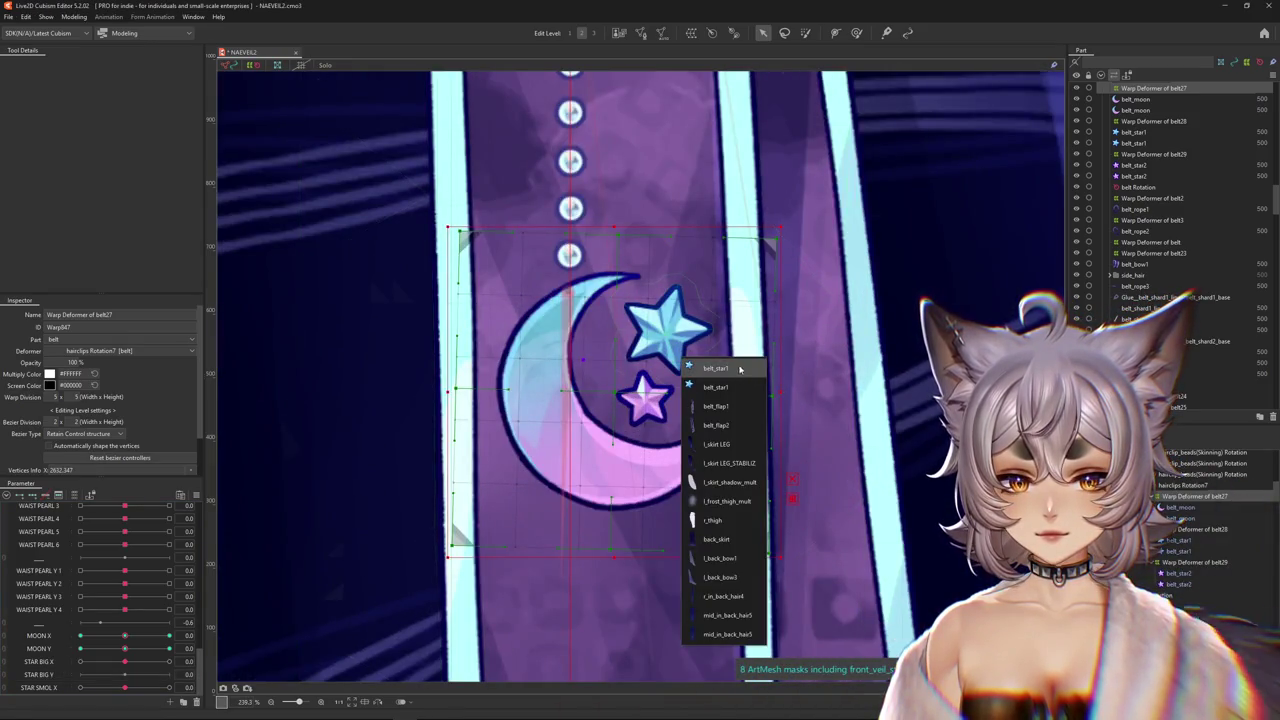
Pick the stars' Warp Deformer of belt28, set STAR BIG Y to 1.0, and add its keyforms.
{"action": "left_click", "coordinate": [740, 369]}
{"action": "left_click_drag", "start_coordinate": [621, 525], "coordinate": [576, 596]}
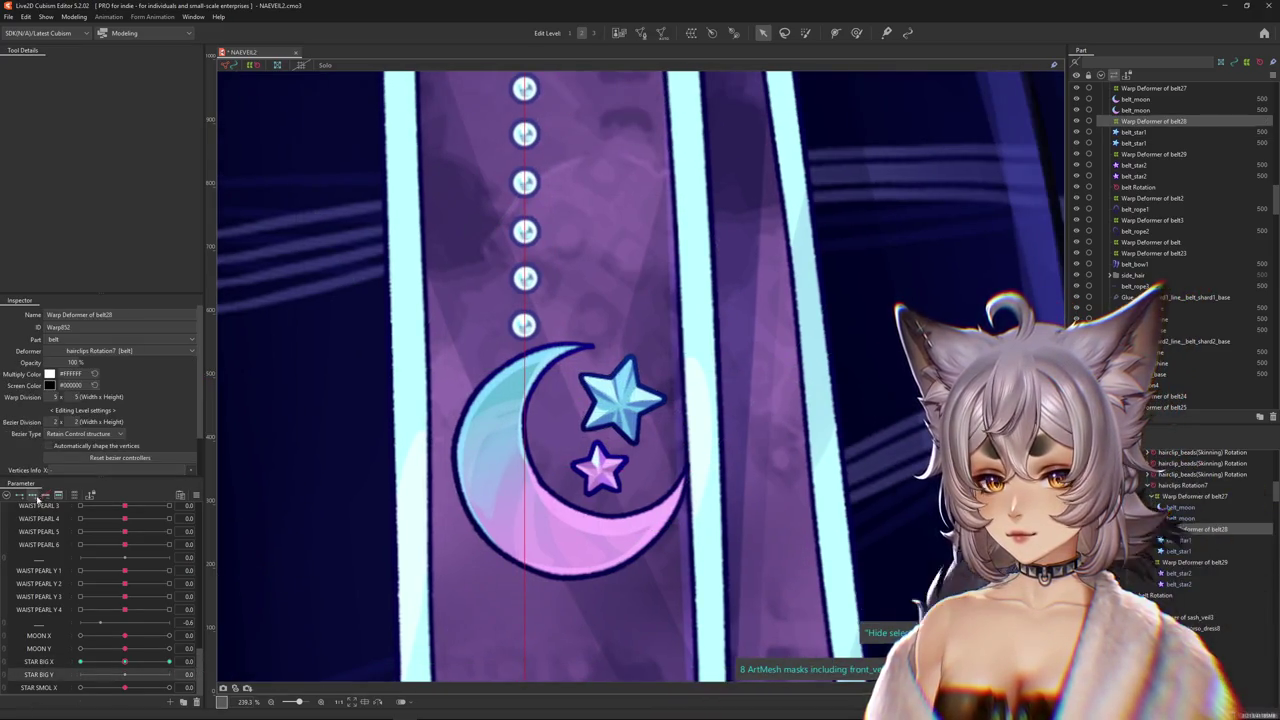
{"action": "left_click", "coordinate": [169, 674]}
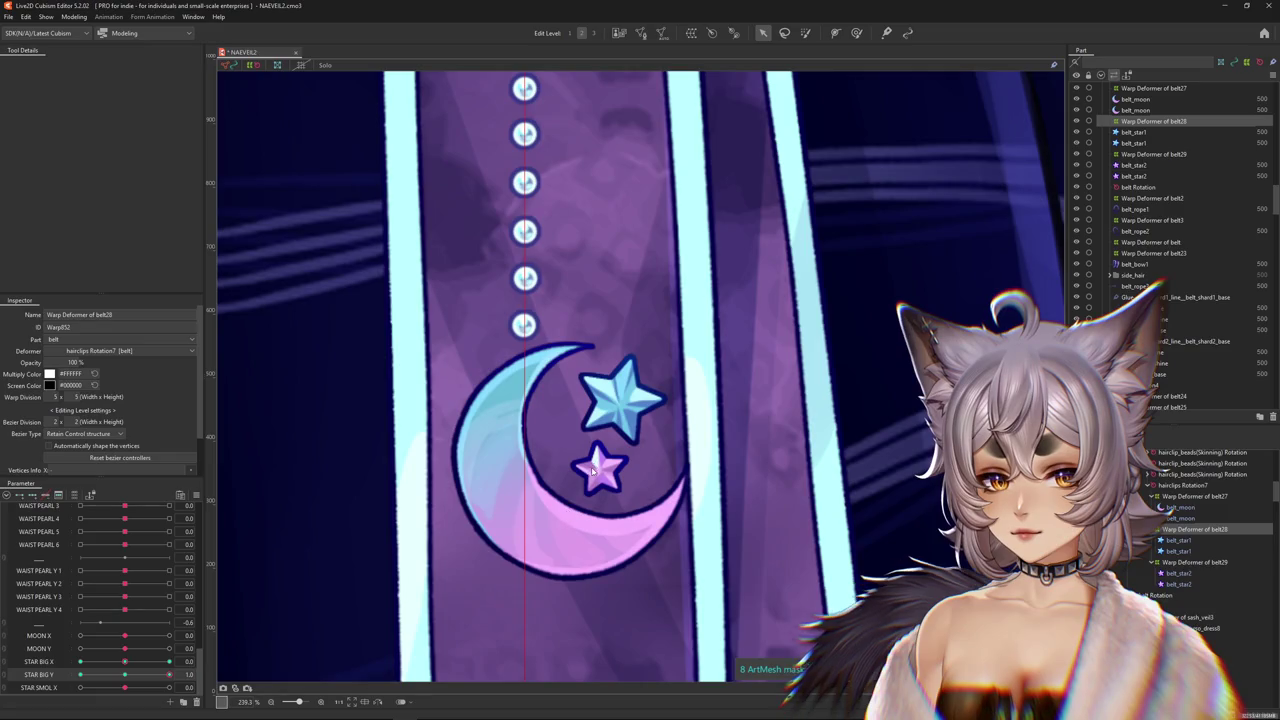
{"action": "scroll", "coordinate": [591, 469], "scroll_direction": "up", "scroll_amount": 3}
{"action": "scroll", "coordinate": [772, 494], "scroll_direction": "down", "scroll_amount": 3}
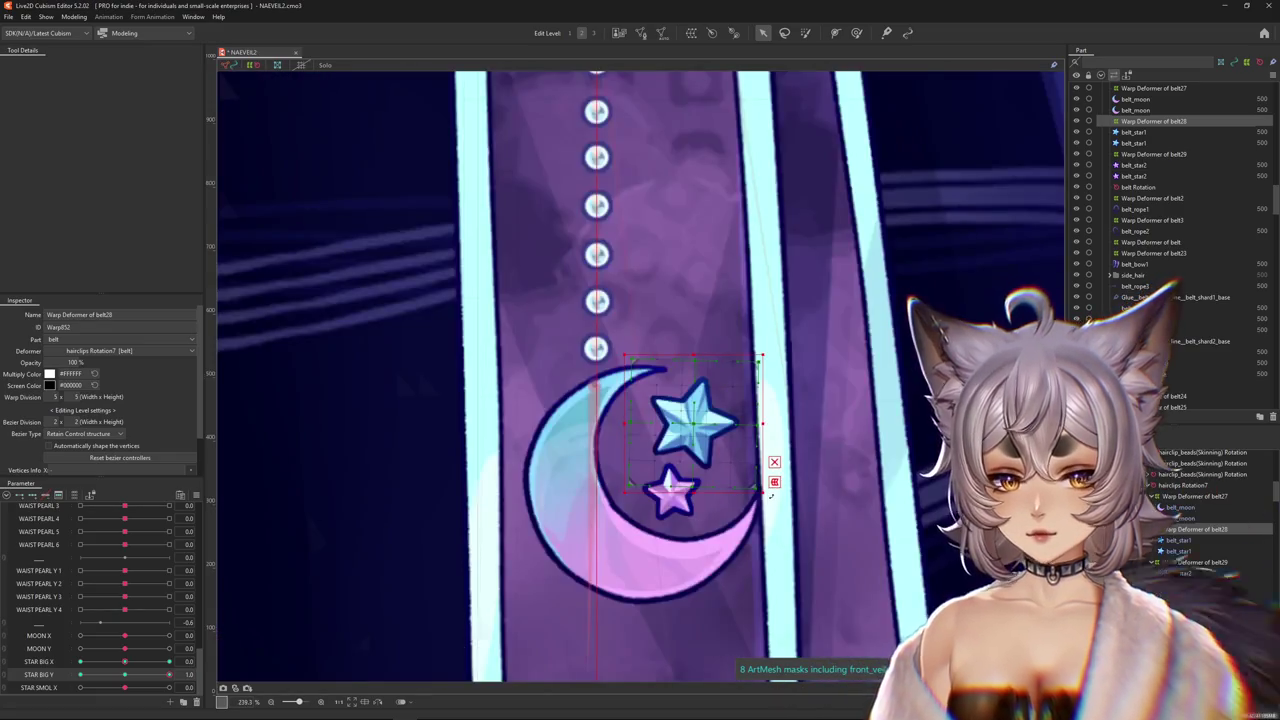
{"action": "left_click", "coordinate": [774, 482]}
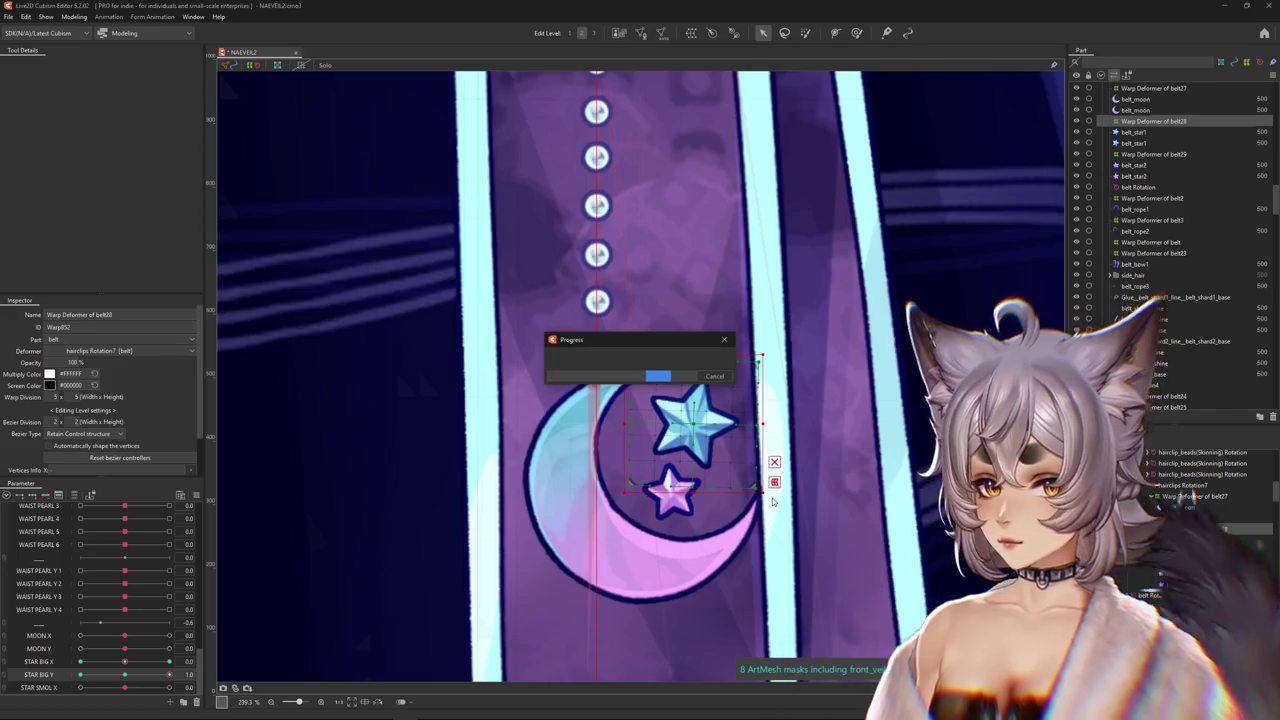
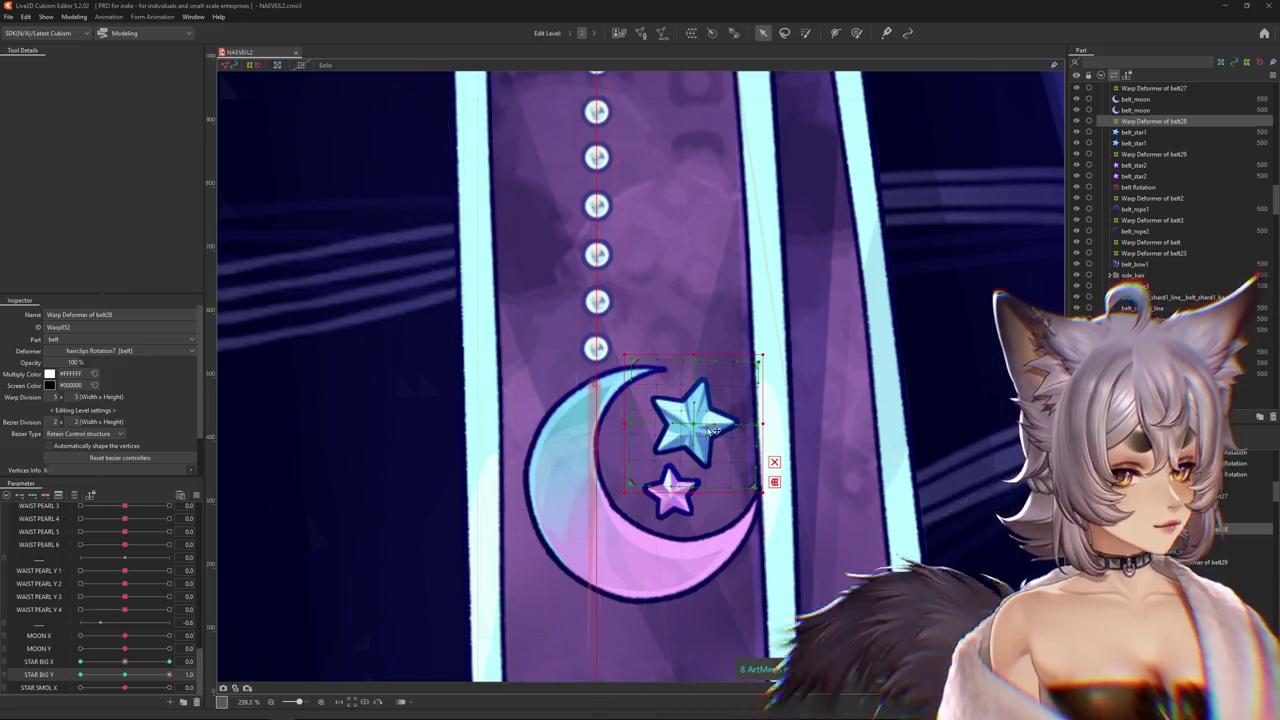
Set STAR BIG Y to 1.0 and briefly hide selection outlines to preview the stars.
{"action": "left_click", "coordinate": [125, 664]}
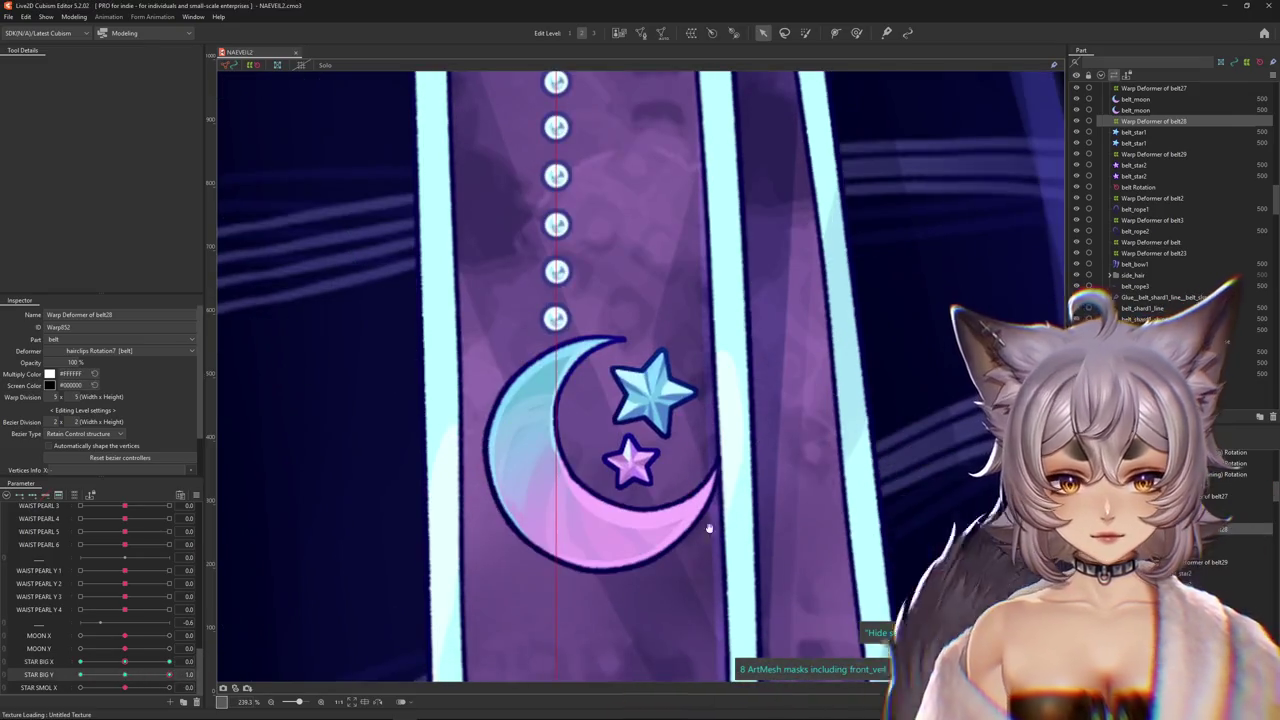
{"action": "key", "text": "h"}
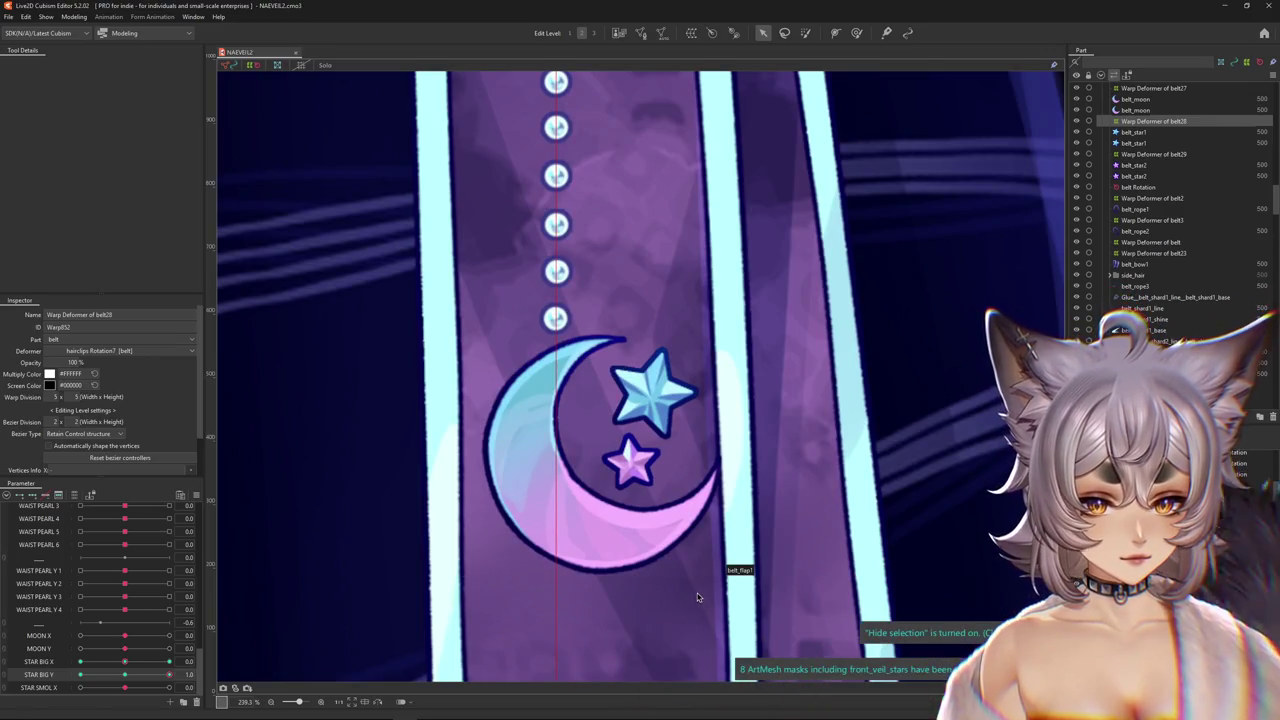
{"action": "key", "text": "h"}
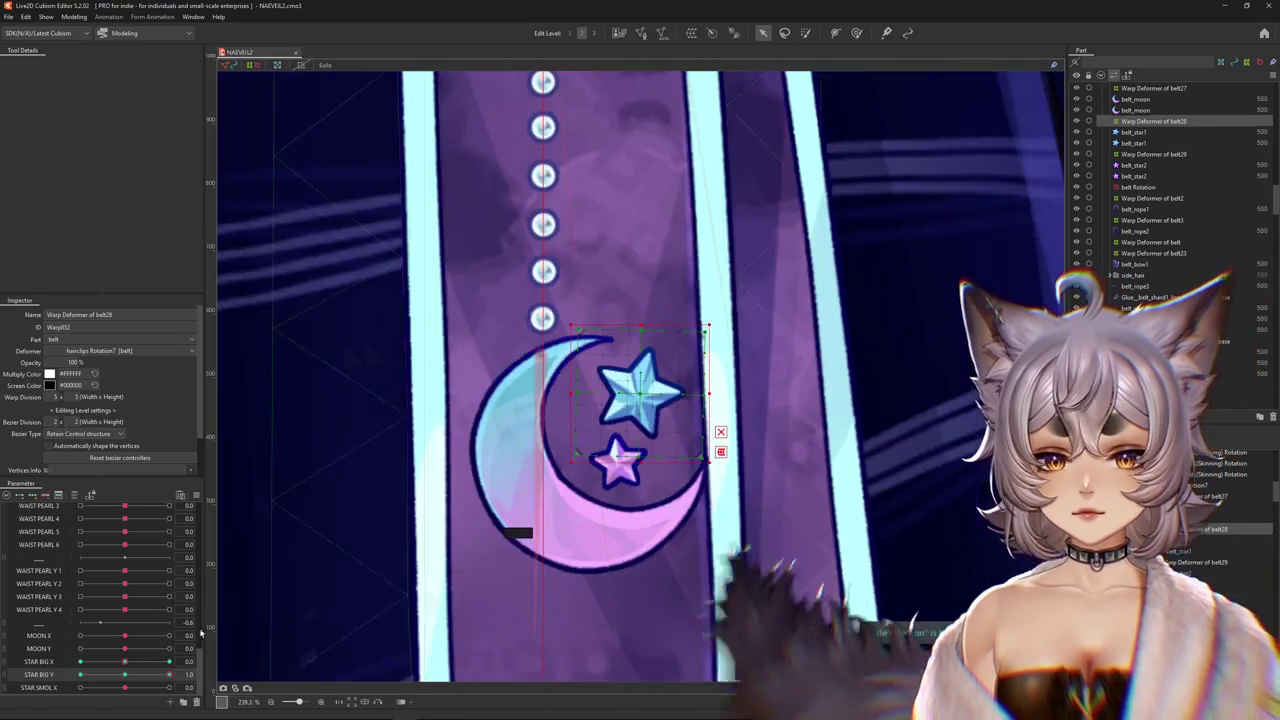
Skew the big star's warp deformer in Perspective mode, widening its bottom edge into a trapezoid.
{"action": "left_click", "coordinate": [721, 453]}
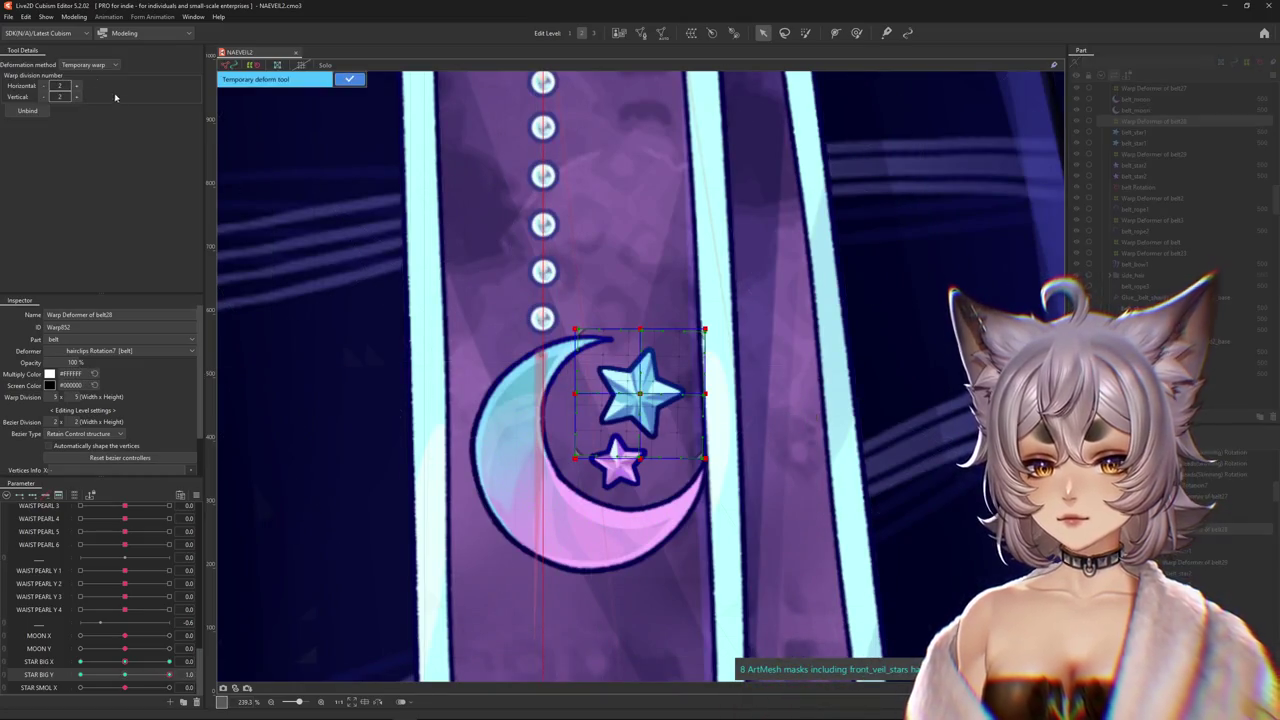
{"action": "left_click", "coordinate": [86, 109]}
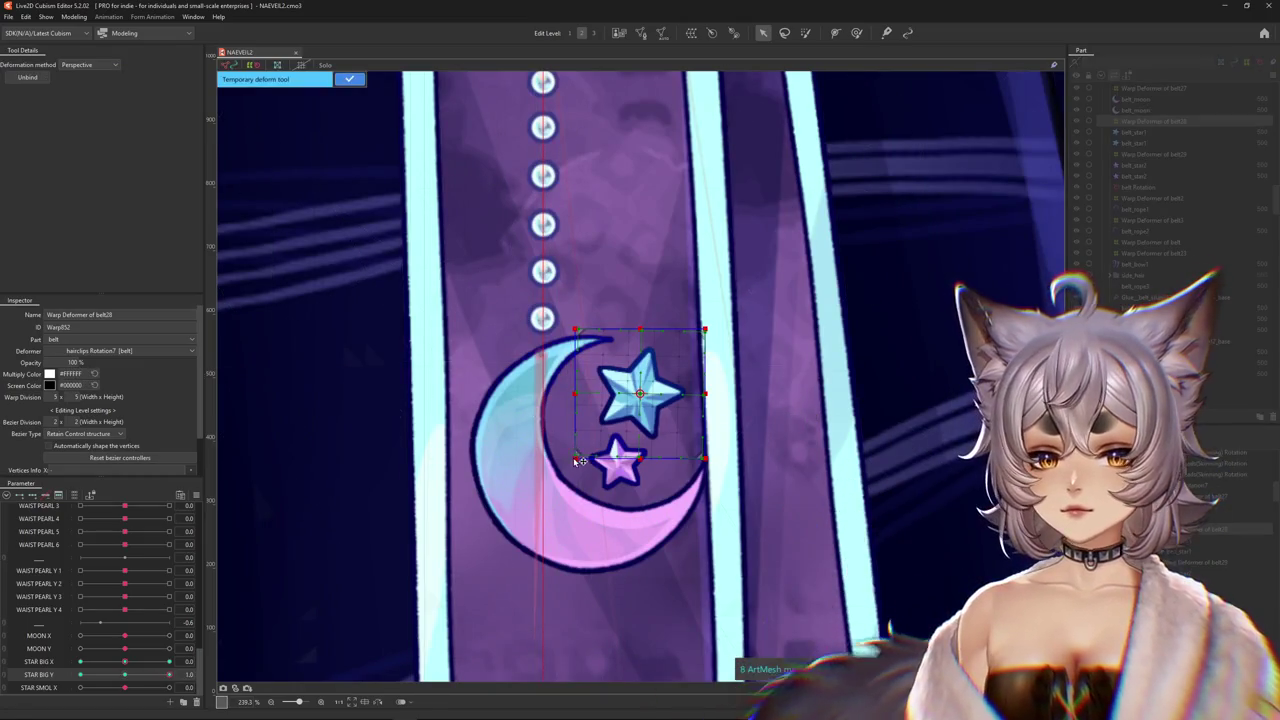
{"action": "left_click_drag", "start_coordinate": [575, 458], "coordinate": [551, 457]}
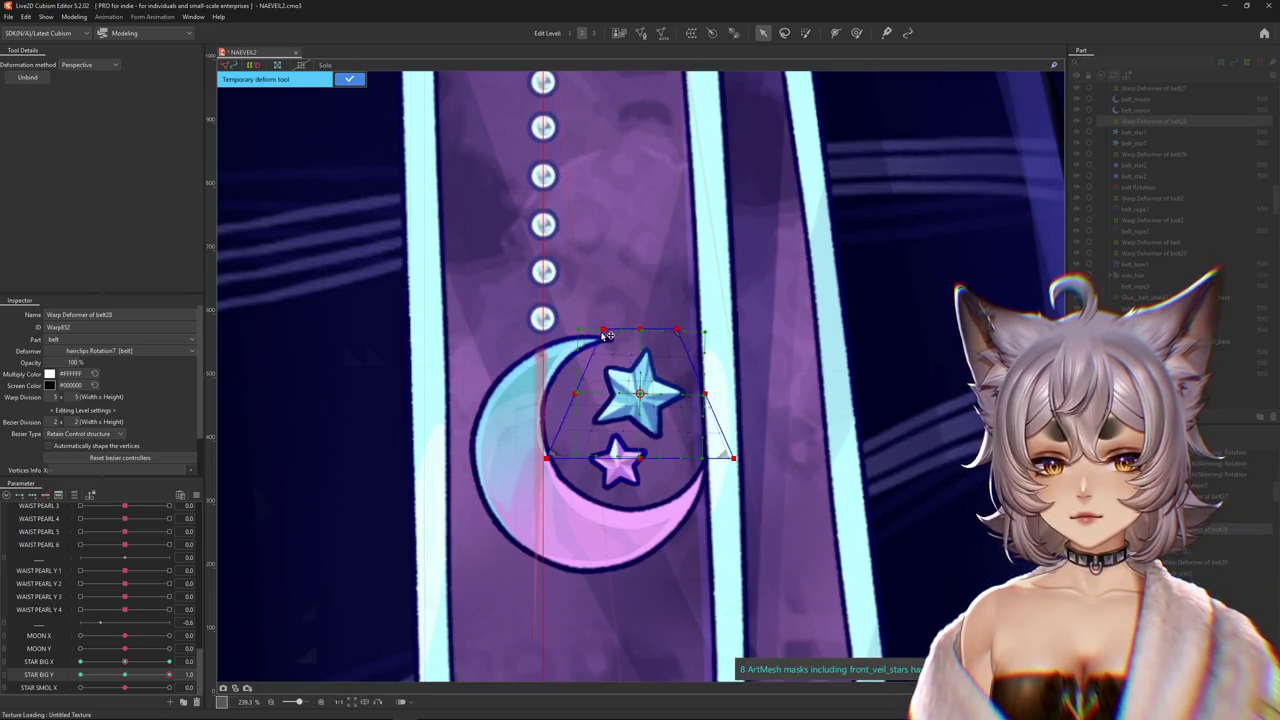
{"action": "left_click", "coordinate": [349, 78]}
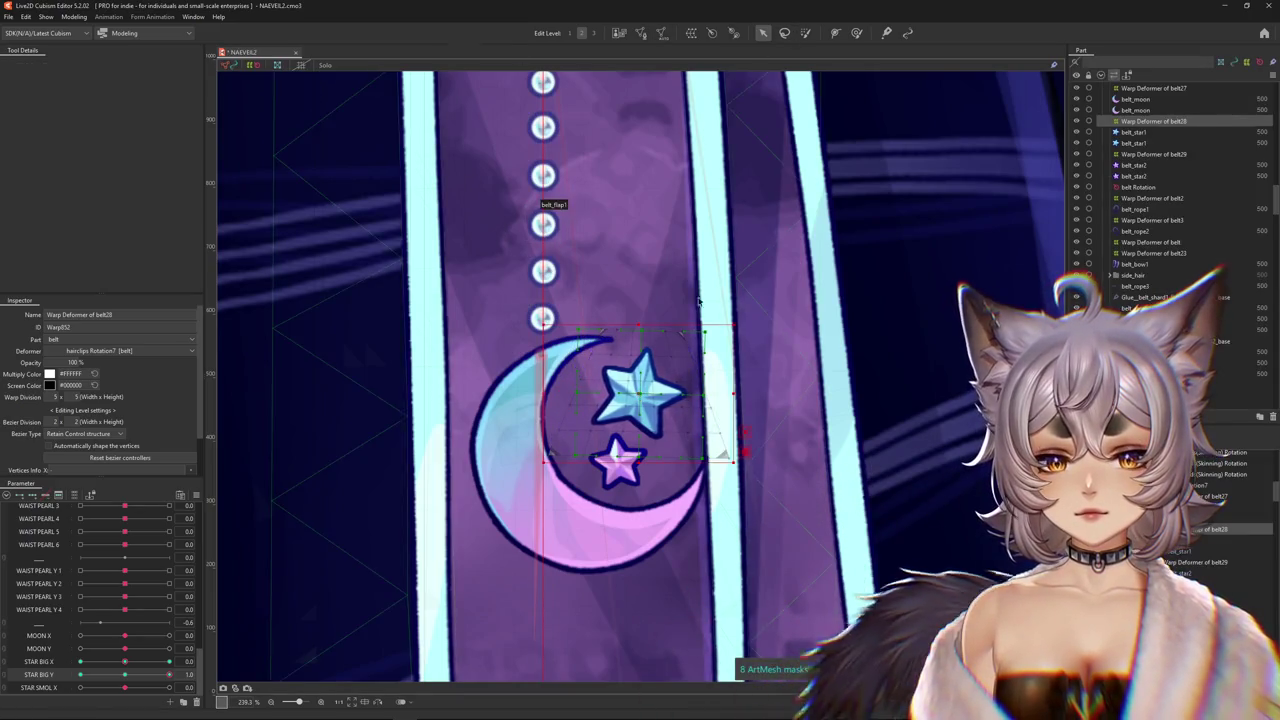
{"action": "left_click_drag", "start_coordinate": [510, 225], "coordinate": [862, 393]}
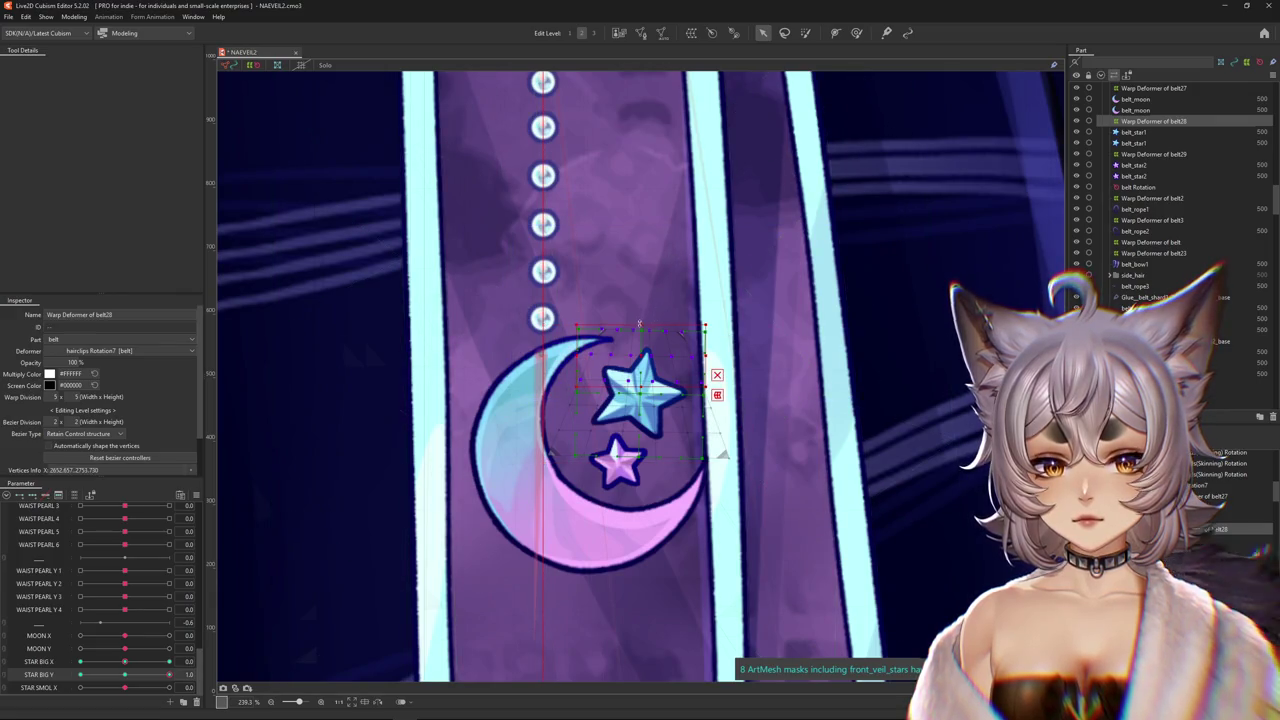
Reselect the big star's warp deformer and hide selection outlines to preview the tilt.
{"action": "left_click", "coordinate": [541, 319]}
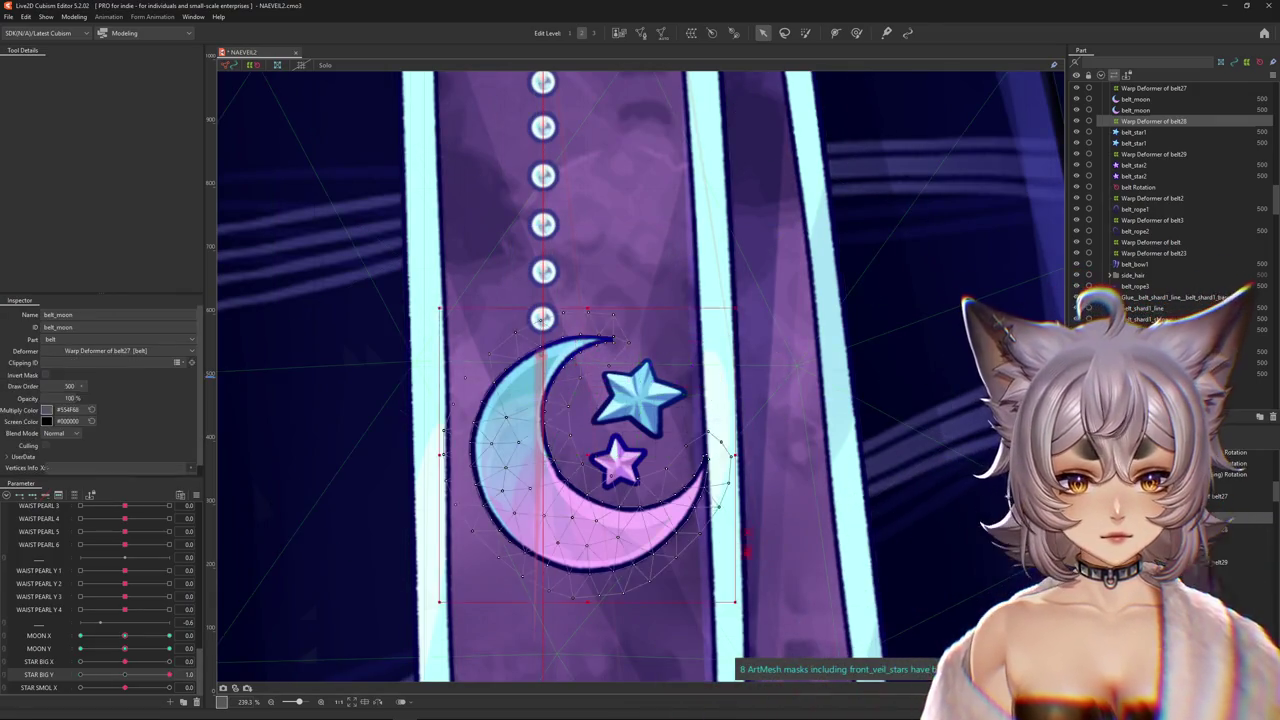
{"action": "left_click", "coordinate": [712, 531]}
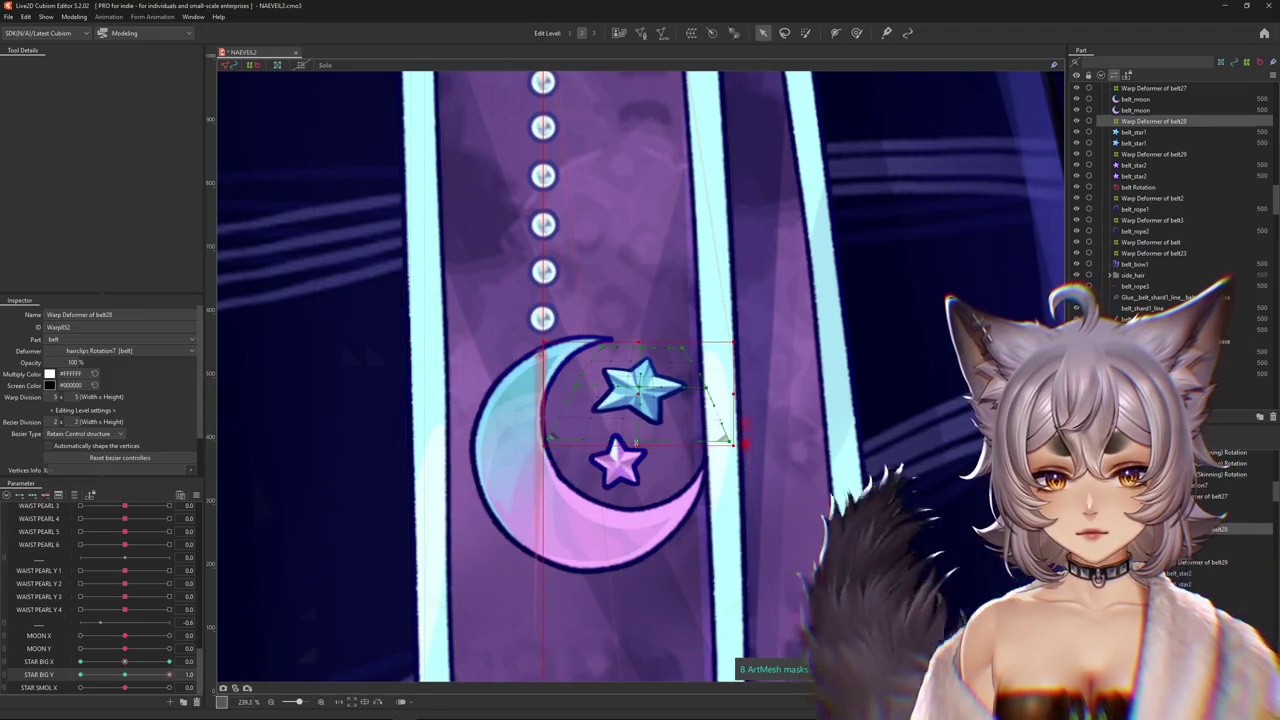
{"action": "key", "text": "ctrl+h"}
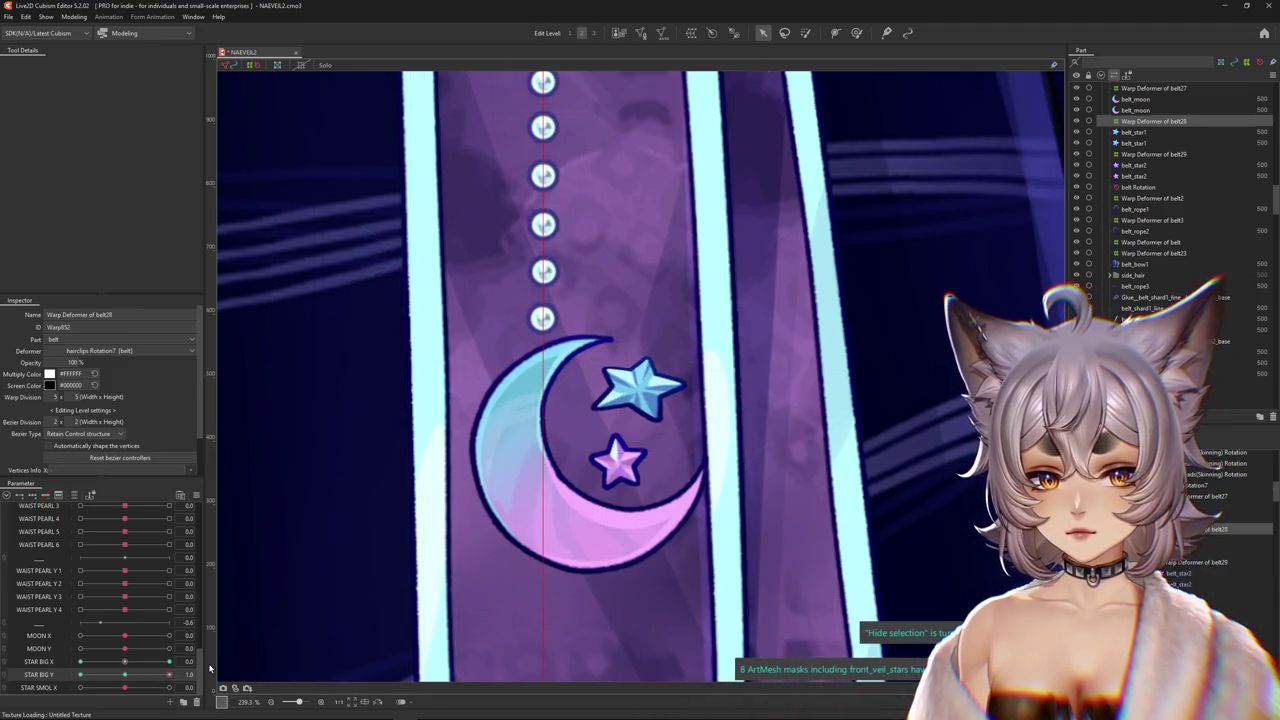
With the brush tool active, use Bulk Reflect to mirror the deformer vertically.
{"action": "left_click", "coordinate": [857, 33]}
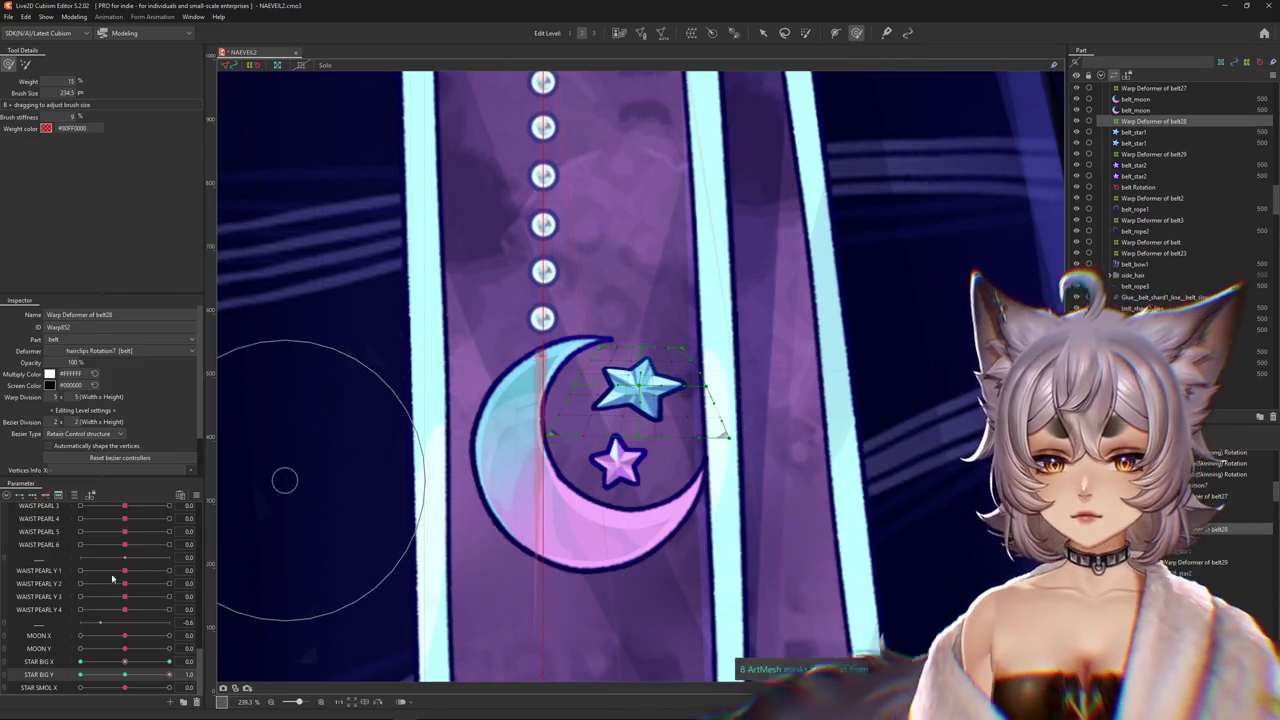
{"action": "left_click", "coordinate": [197, 495]}
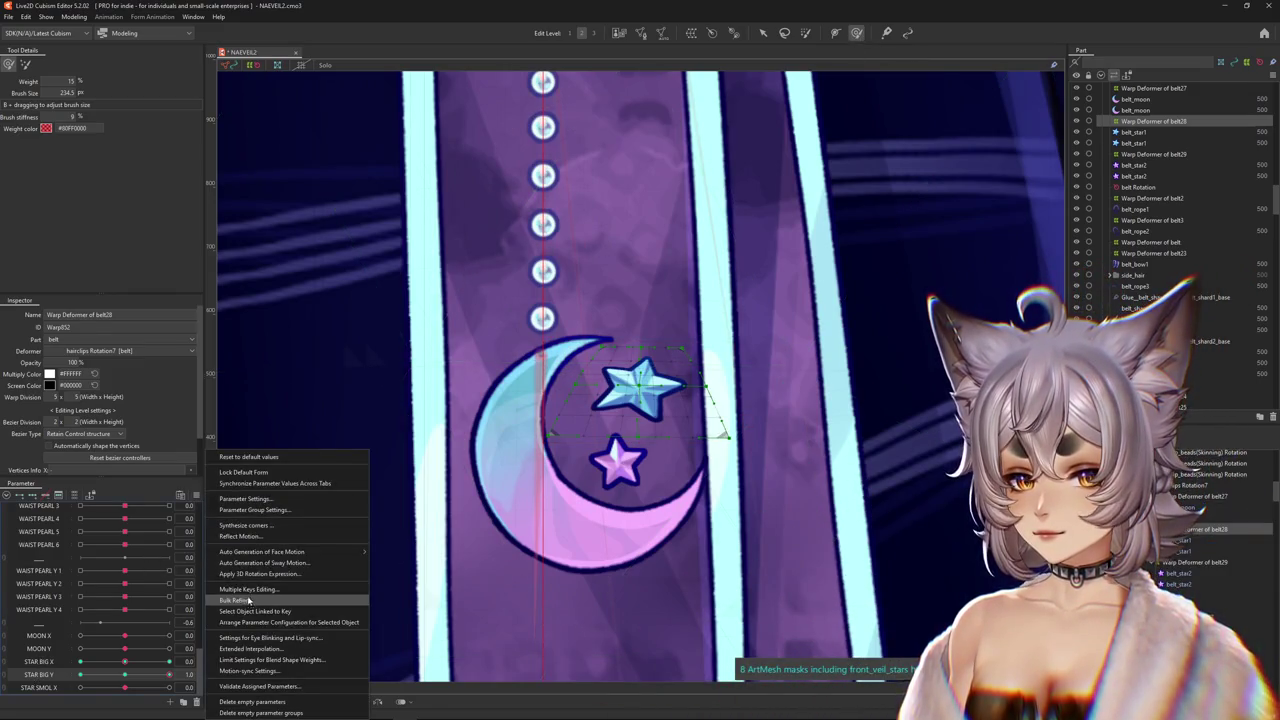
{"action": "left_click", "coordinate": [250, 537]}
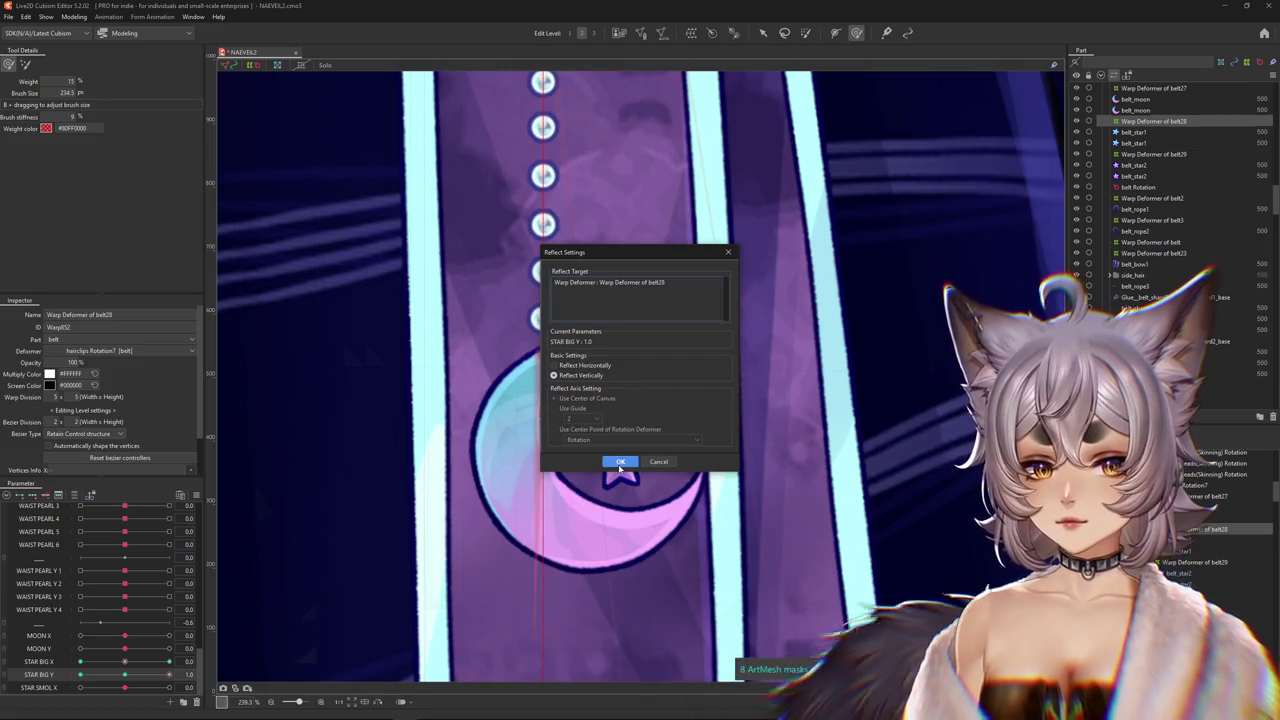
{"action": "left_click", "coordinate": [617, 457]}
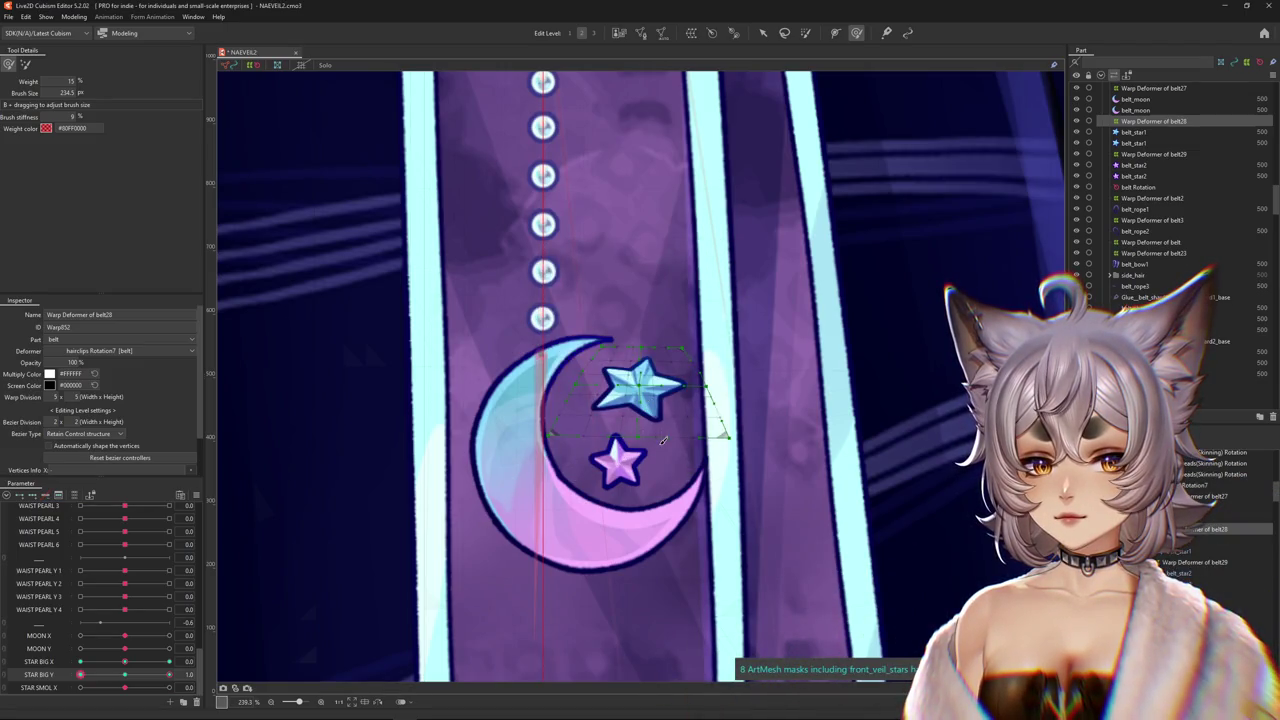
Zoom in on the big star and adjust the brush size over it.
{"action": "scroll", "coordinate": [641, 443], "scroll_direction": "up", "scroll_amount": 3}
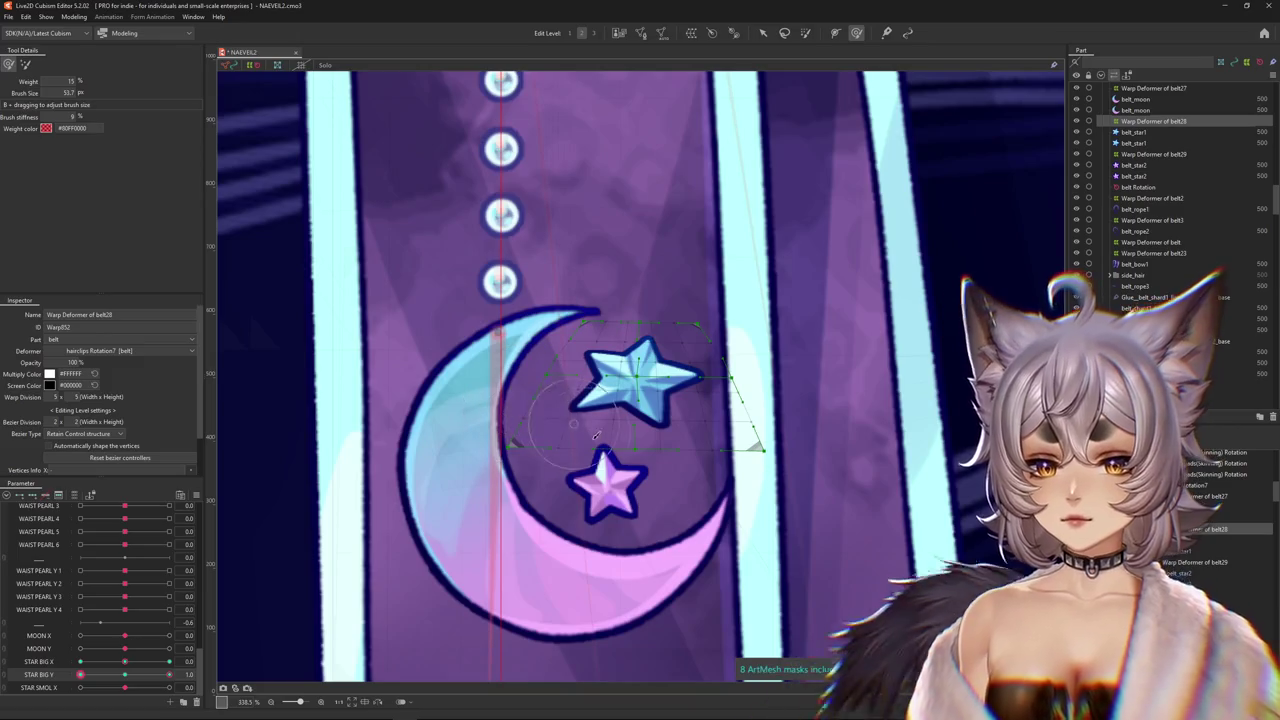
{"action": "left_click_drag", "start_coordinate": [616, 428], "coordinate": [616, 395]}
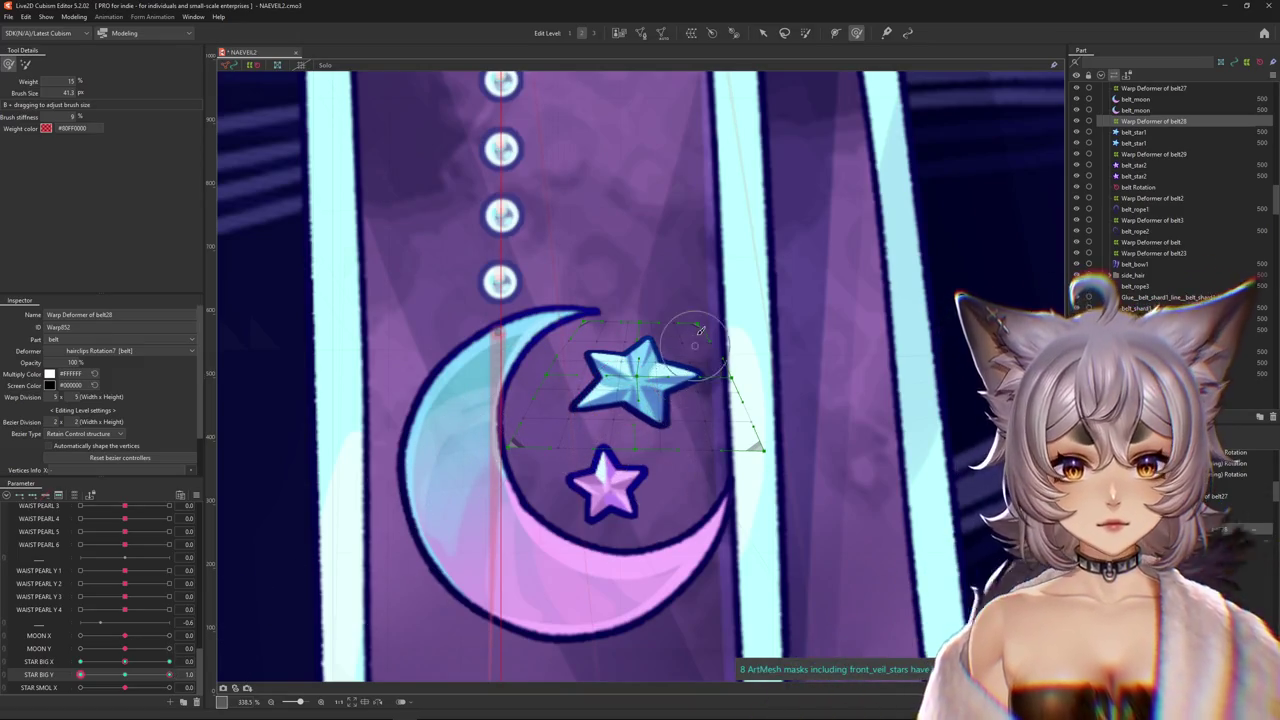
{"action": "left_click", "coordinate": [640, 381]}
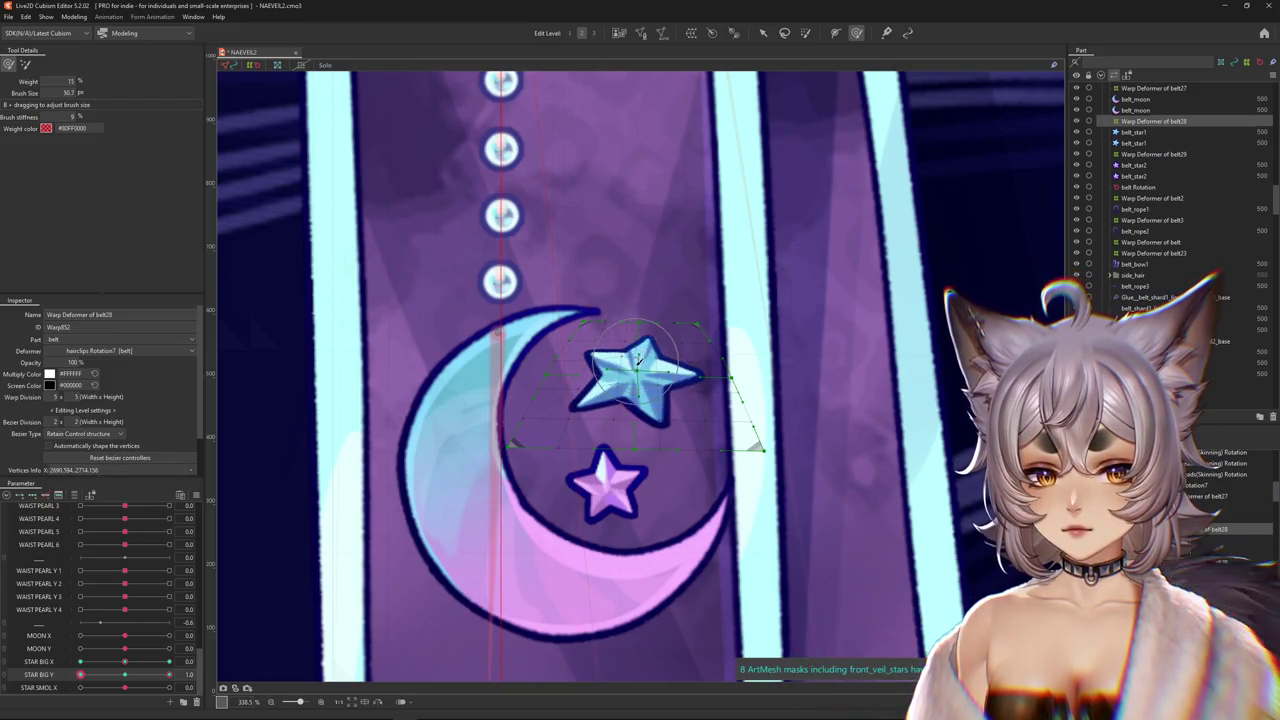
{"action": "left_click_drag", "start_coordinate": [637, 360], "coordinate": [637, 410]}
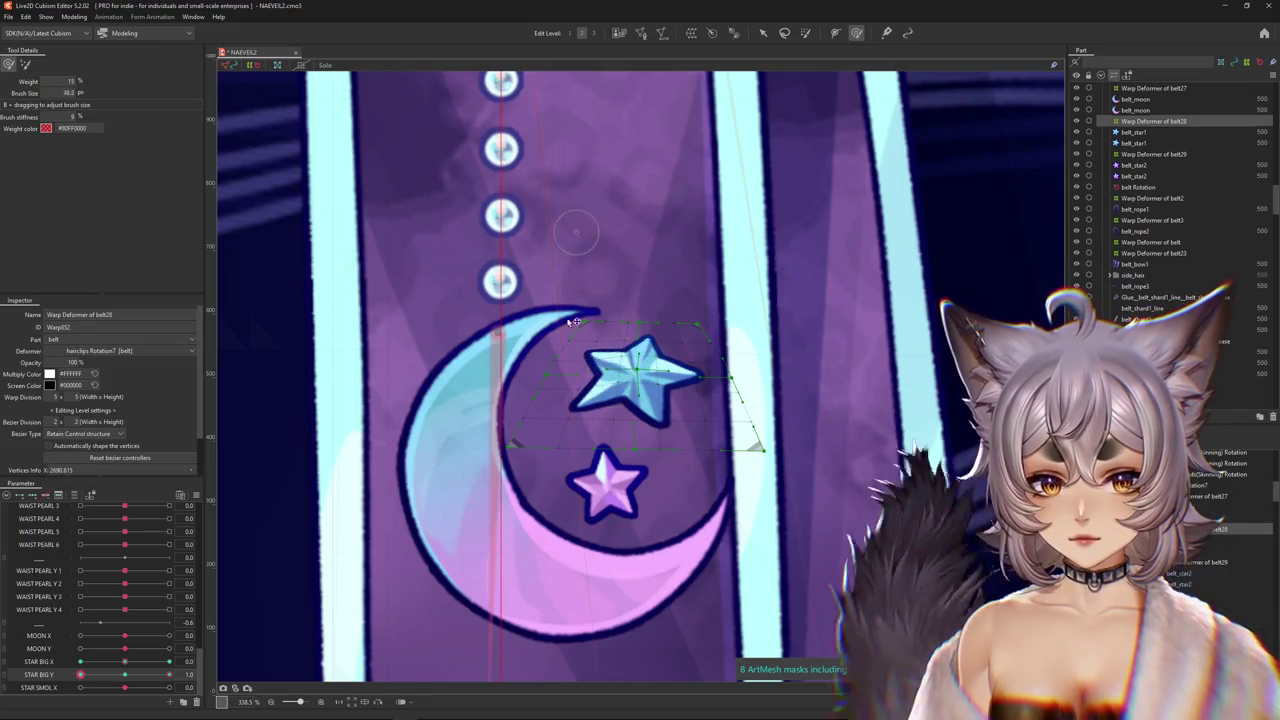
{"action": "left_click_drag", "start_coordinate": [617, 378], "coordinate": [686, 298]}
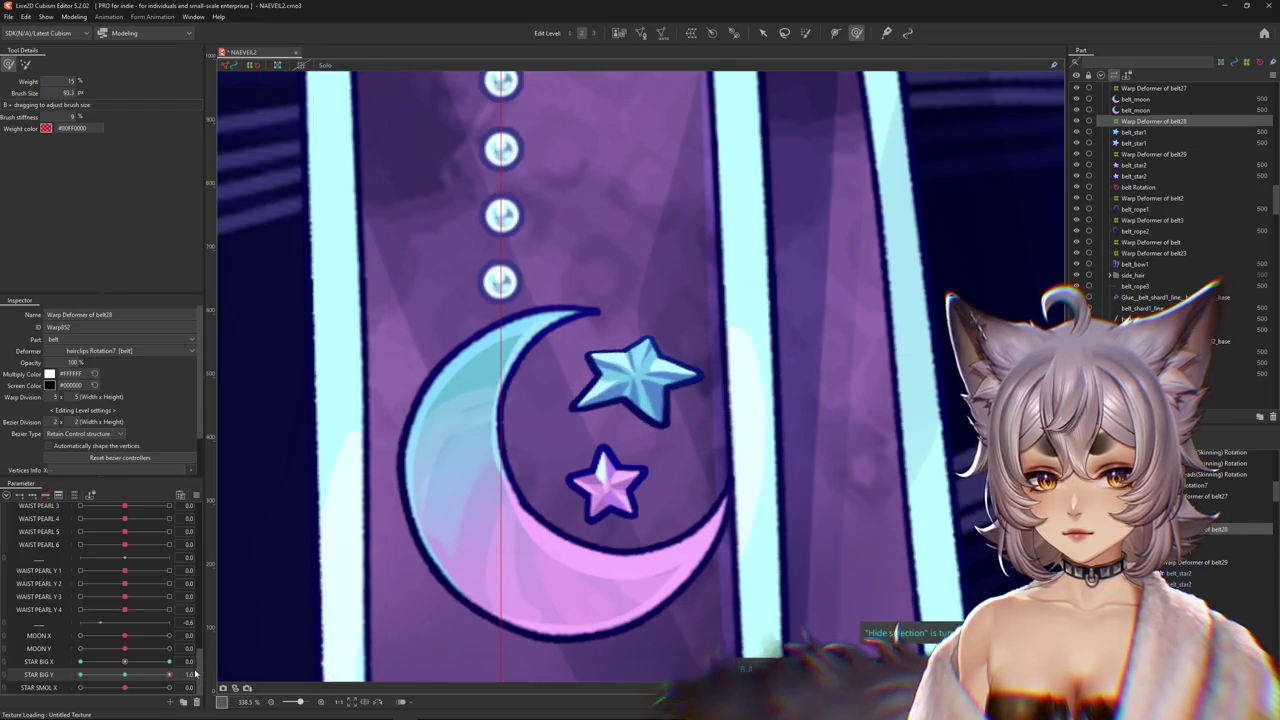
Switch the brush mode, shrink it over the blue star, and select belt_star1.
{"action": "left_click", "coordinate": [25, 65]}
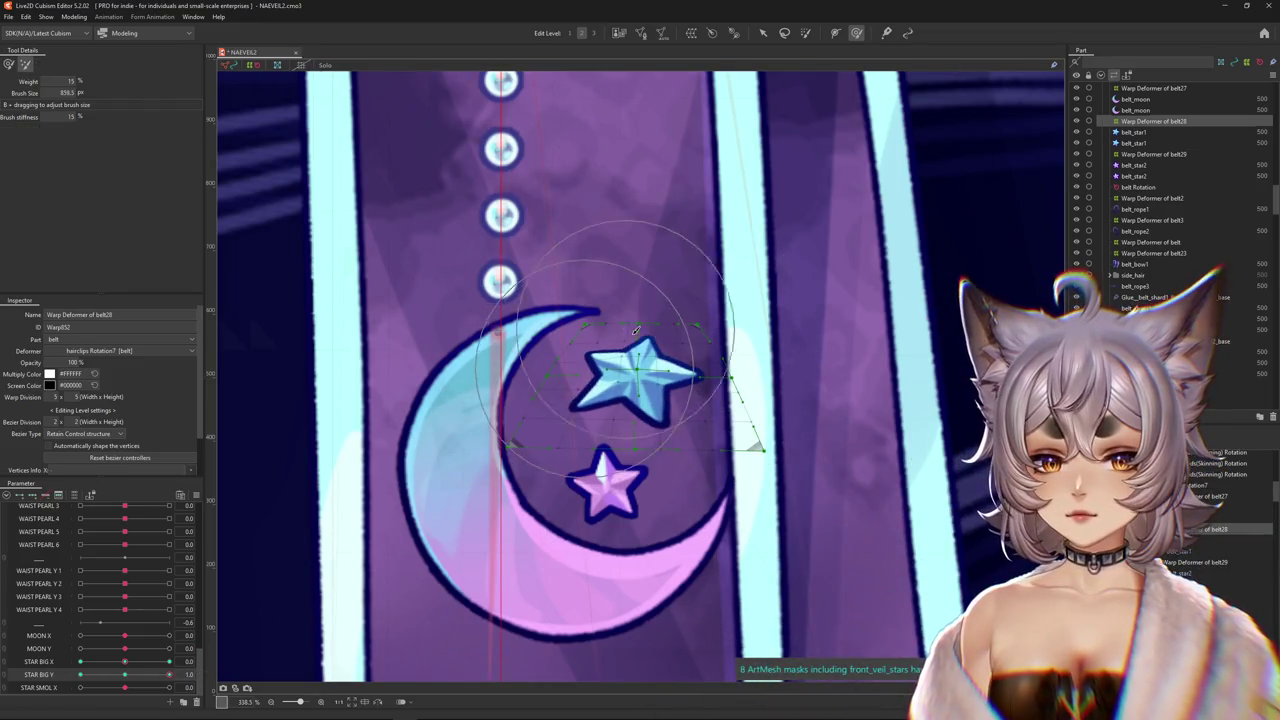
{"action": "left_click", "coordinate": [8, 64]}
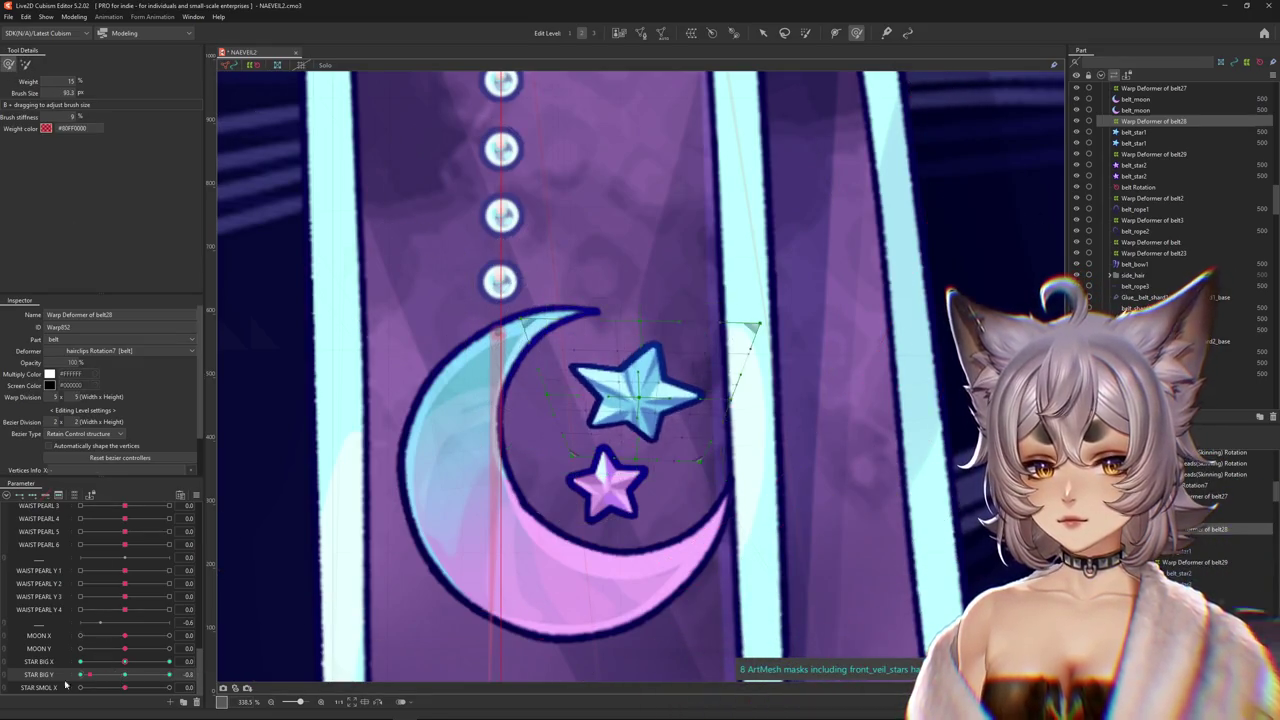
{"action": "left_click_drag", "start_coordinate": [640, 453], "coordinate": [637, 408]}
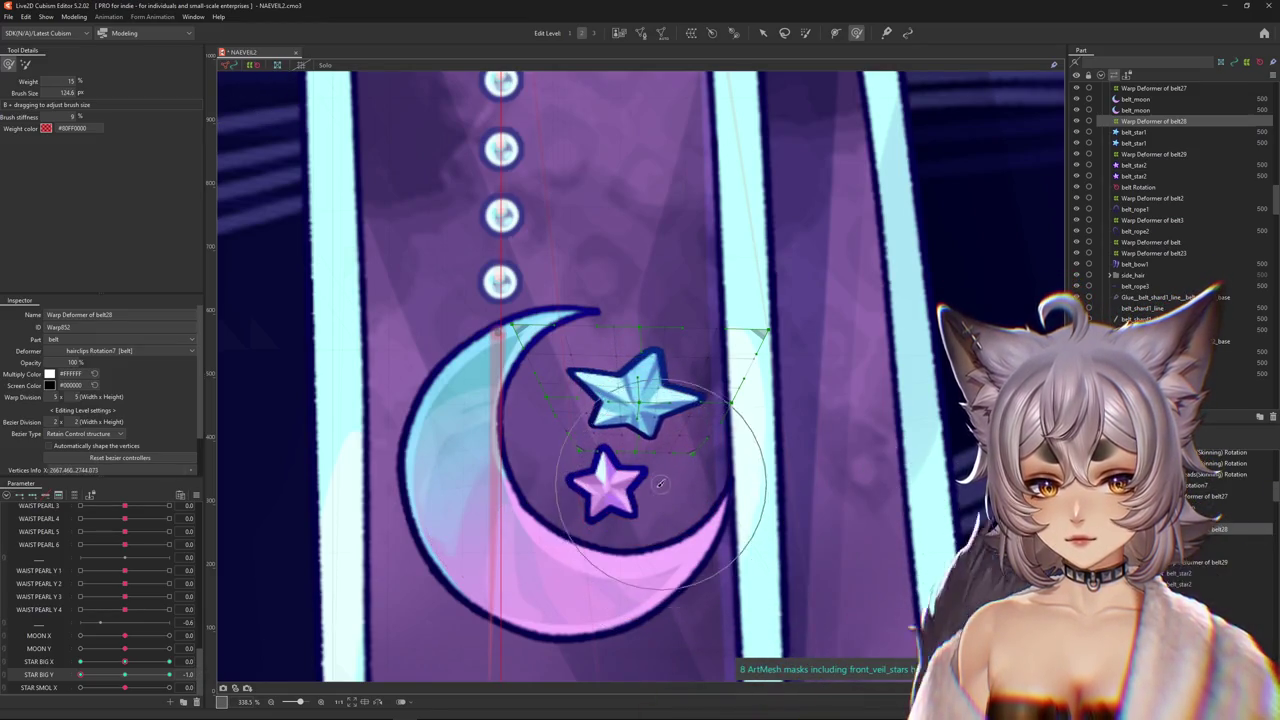
{"action": "left_click", "coordinate": [660, 484]}
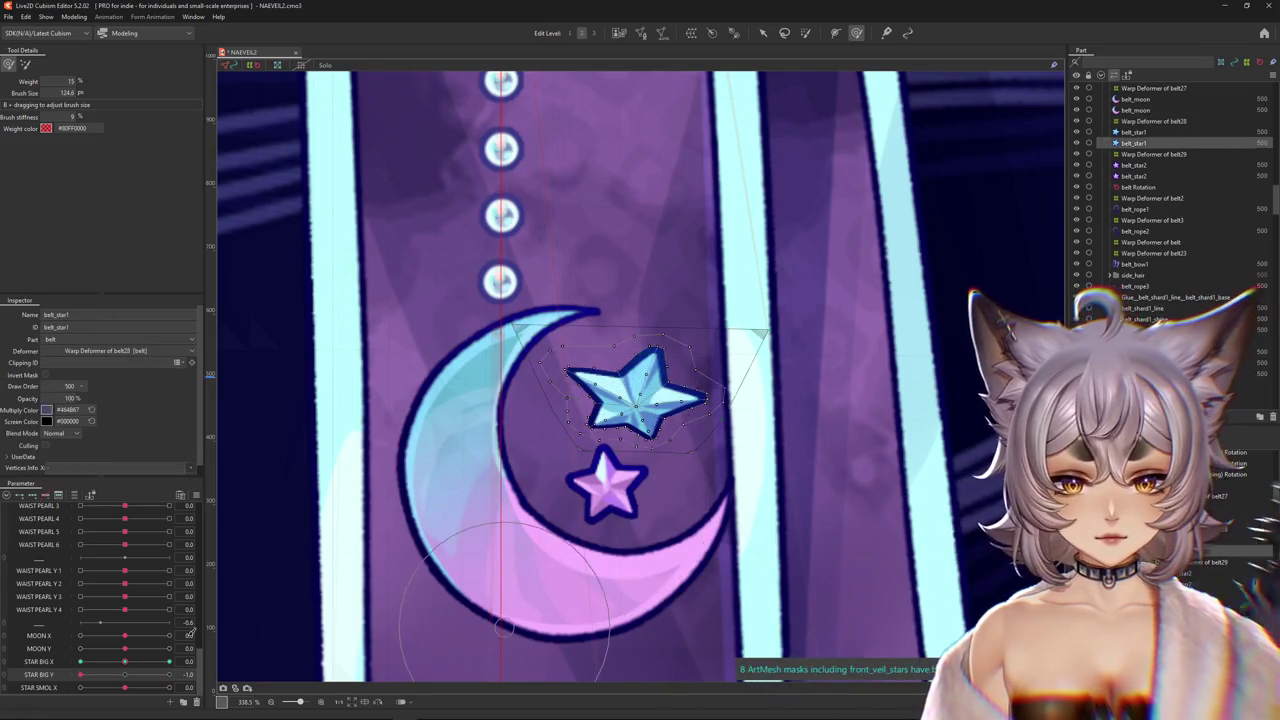
Sweep STAR BIG Y through 0, 1.0 and -1.0 to check the tilt.
{"action": "left_click", "coordinate": [131, 676]}
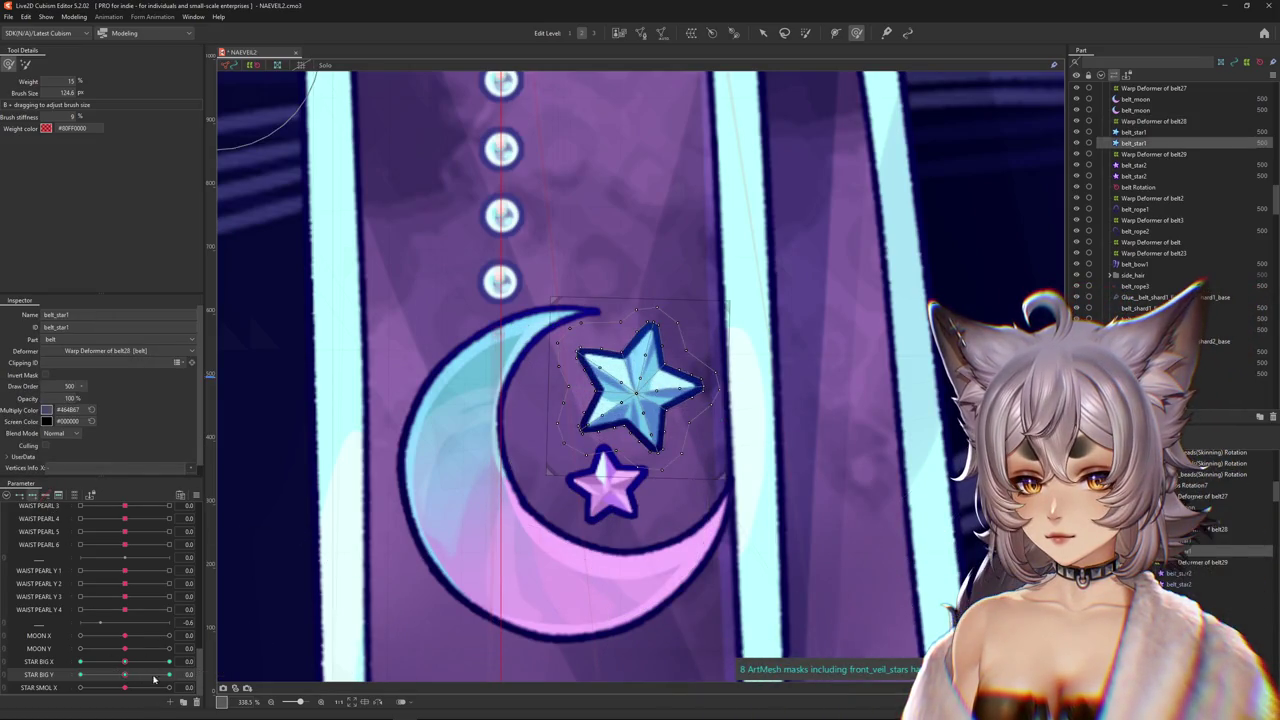
{"action": "left_click_drag", "start_coordinate": [155, 680], "coordinate": [210, 668]}
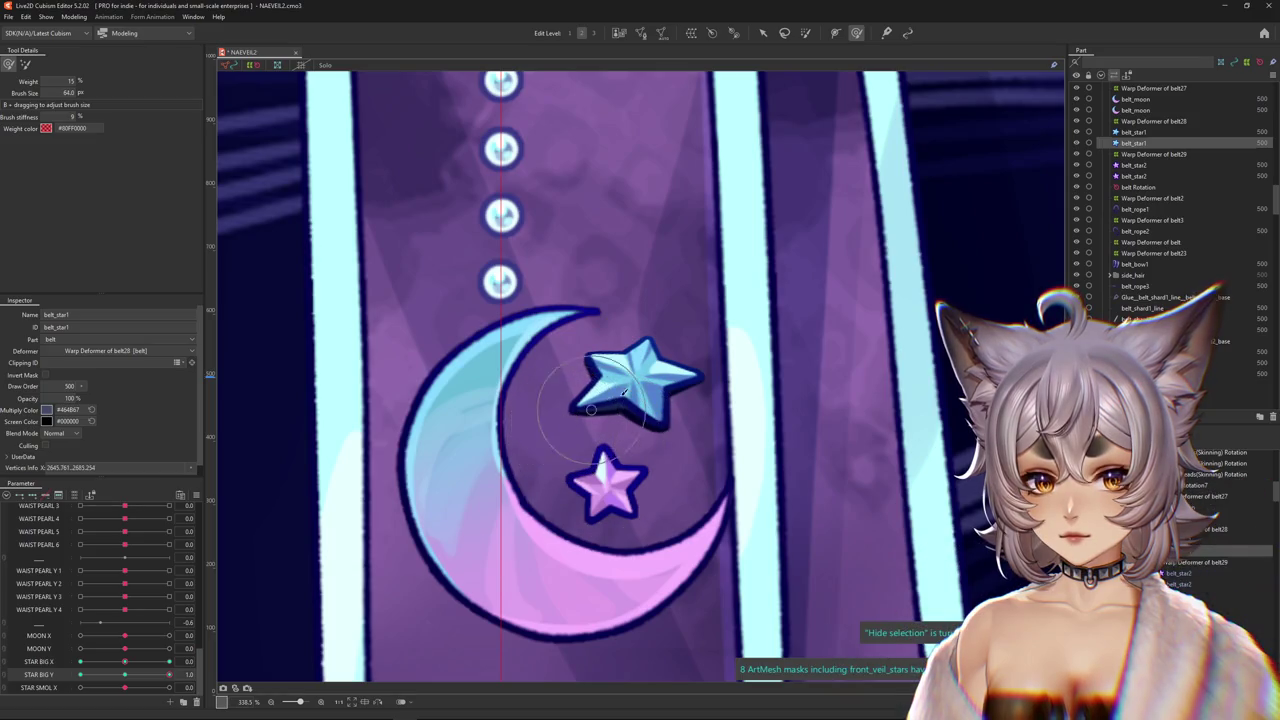
{"action": "left_click_drag", "start_coordinate": [125, 676], "coordinate": [80, 676]}
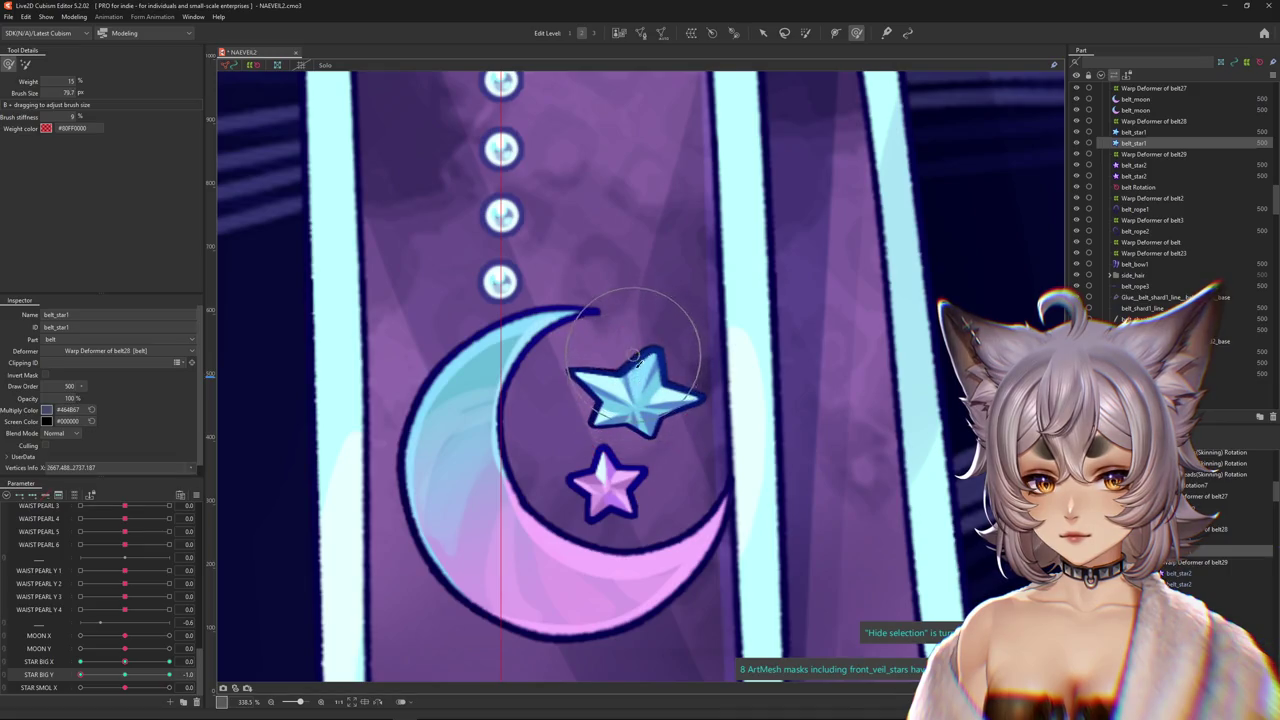
Select the big blue star's mesh and toggle Hide selection to view it clearly.
{"action": "left_click_drag", "start_coordinate": [640, 383], "coordinate": [670, 362]}
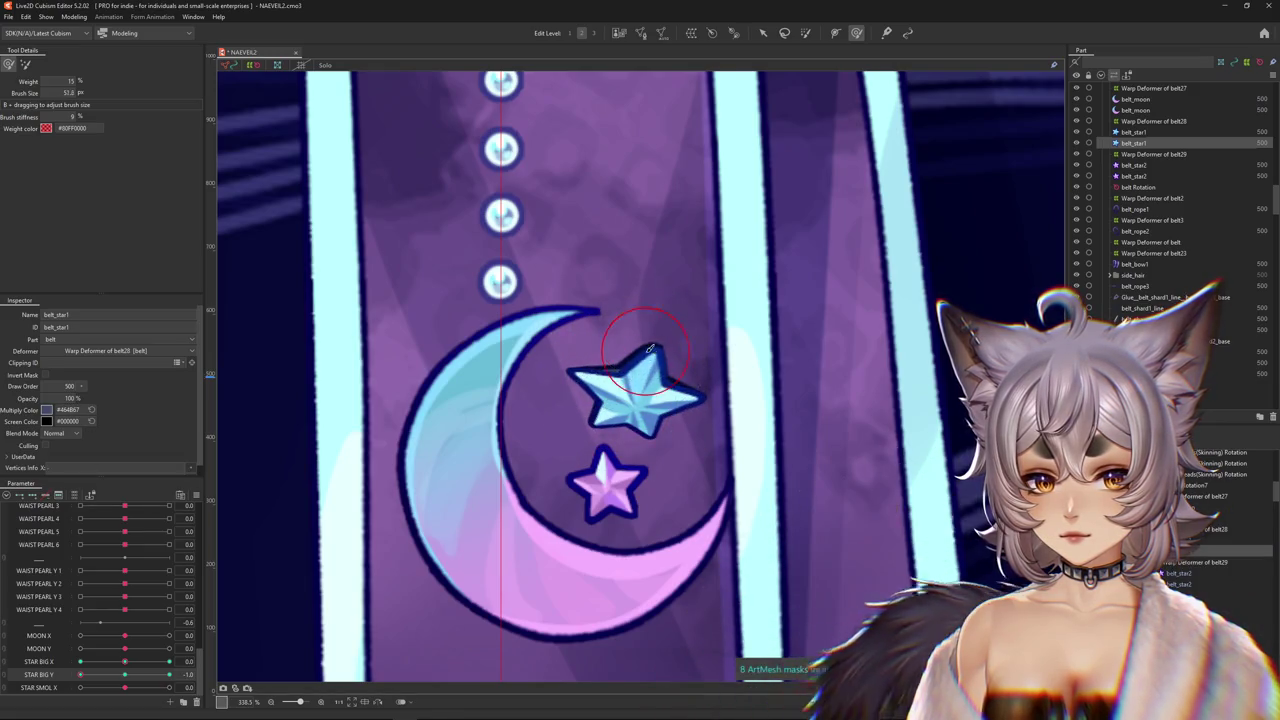
{"action": "left_click", "coordinate": [1133, 131]}
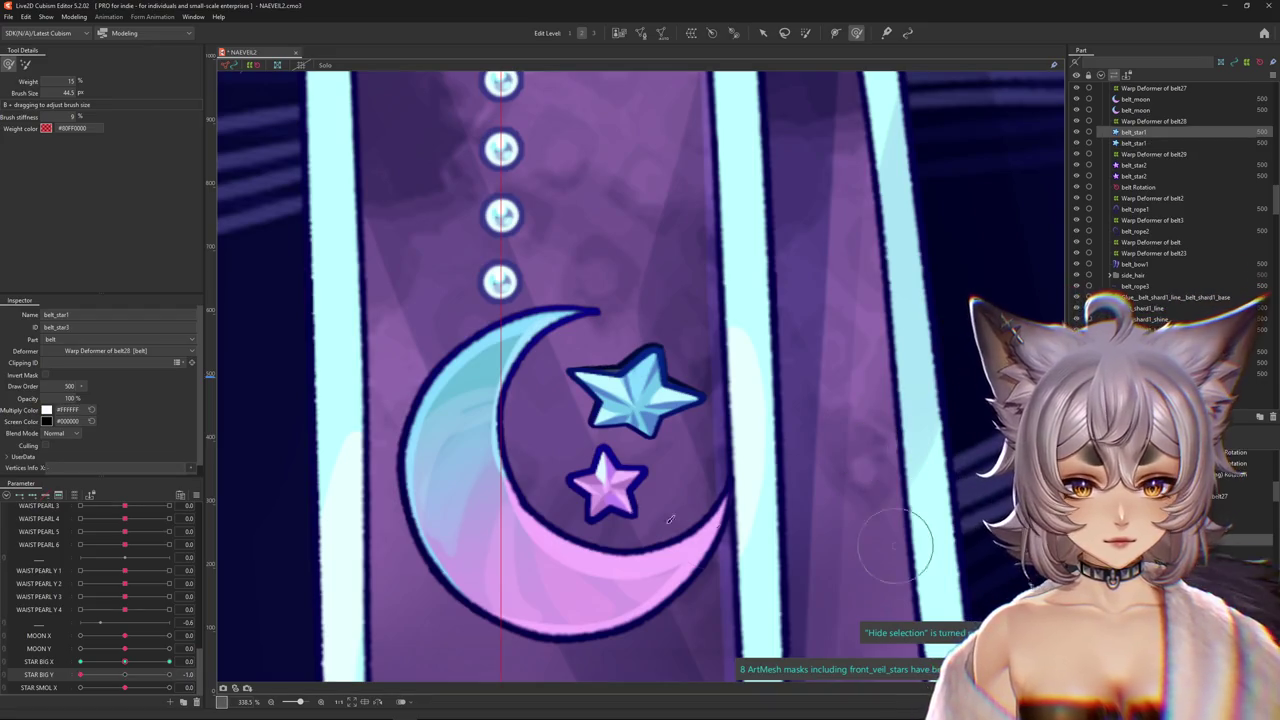
{"action": "key", "text": "ctrl+h"}
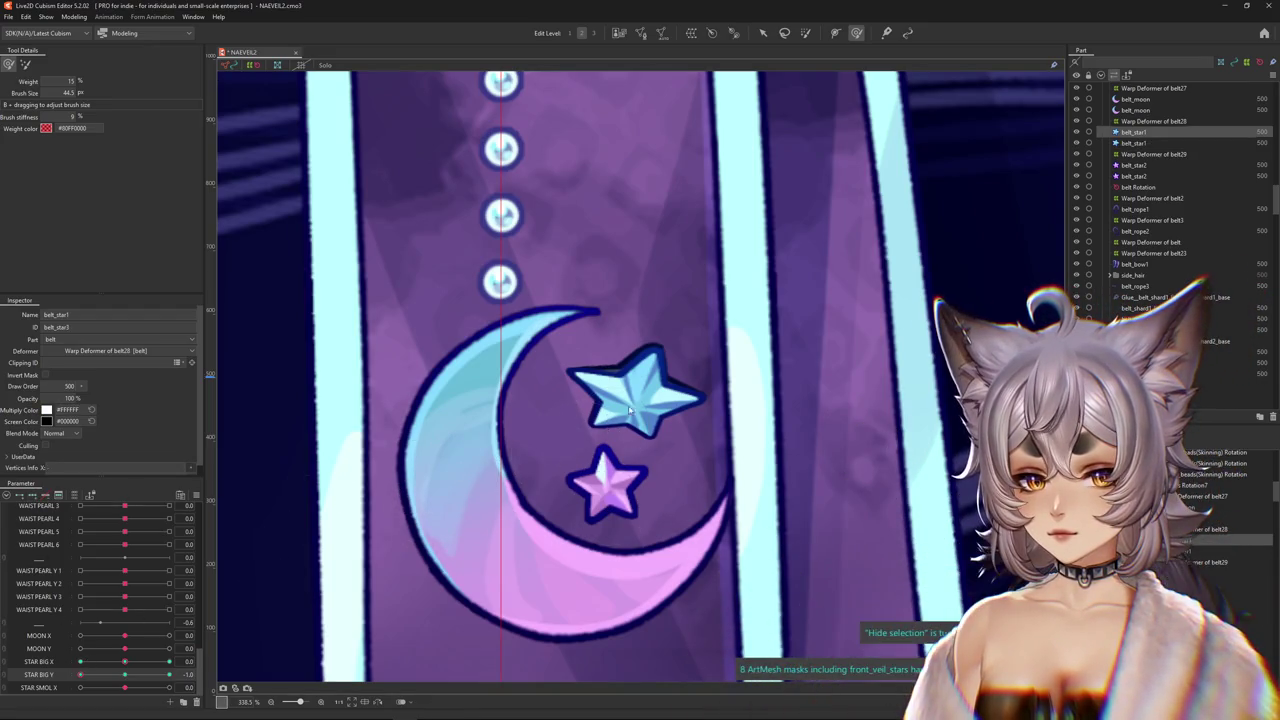
{"action": "key", "text": "ctrl+h"}
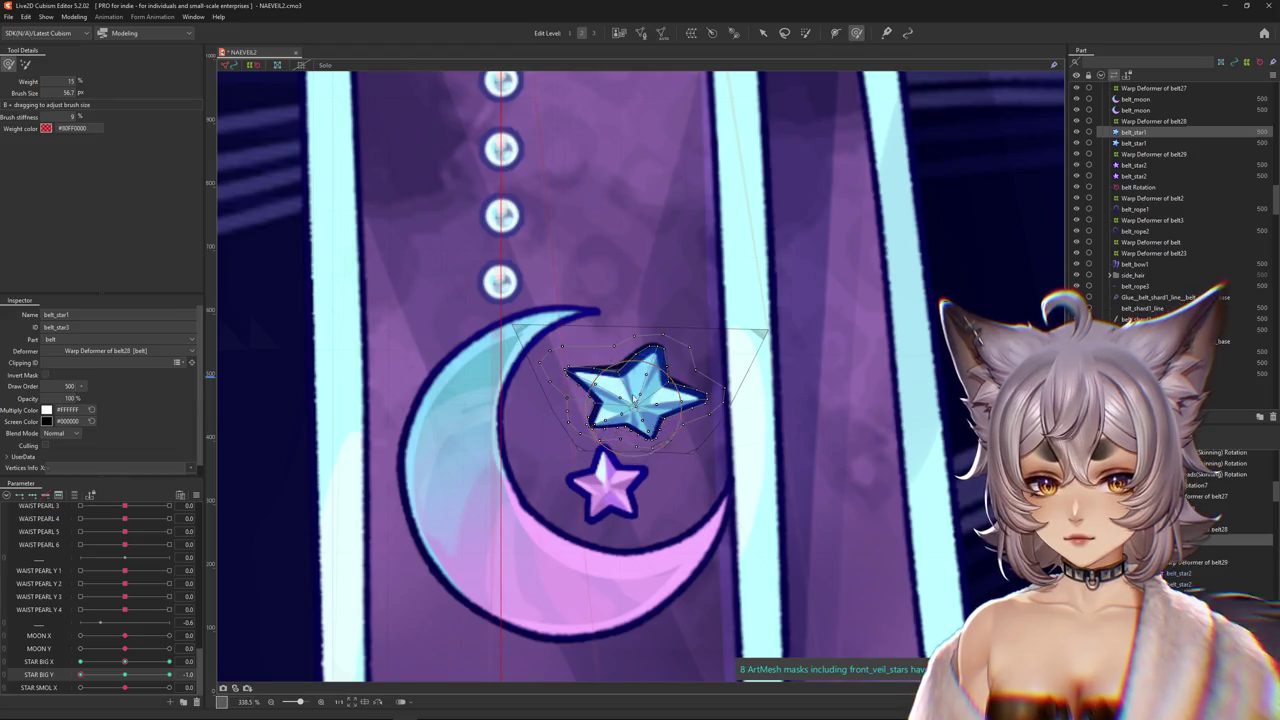
{"action": "key", "text": "ctrl+h"}
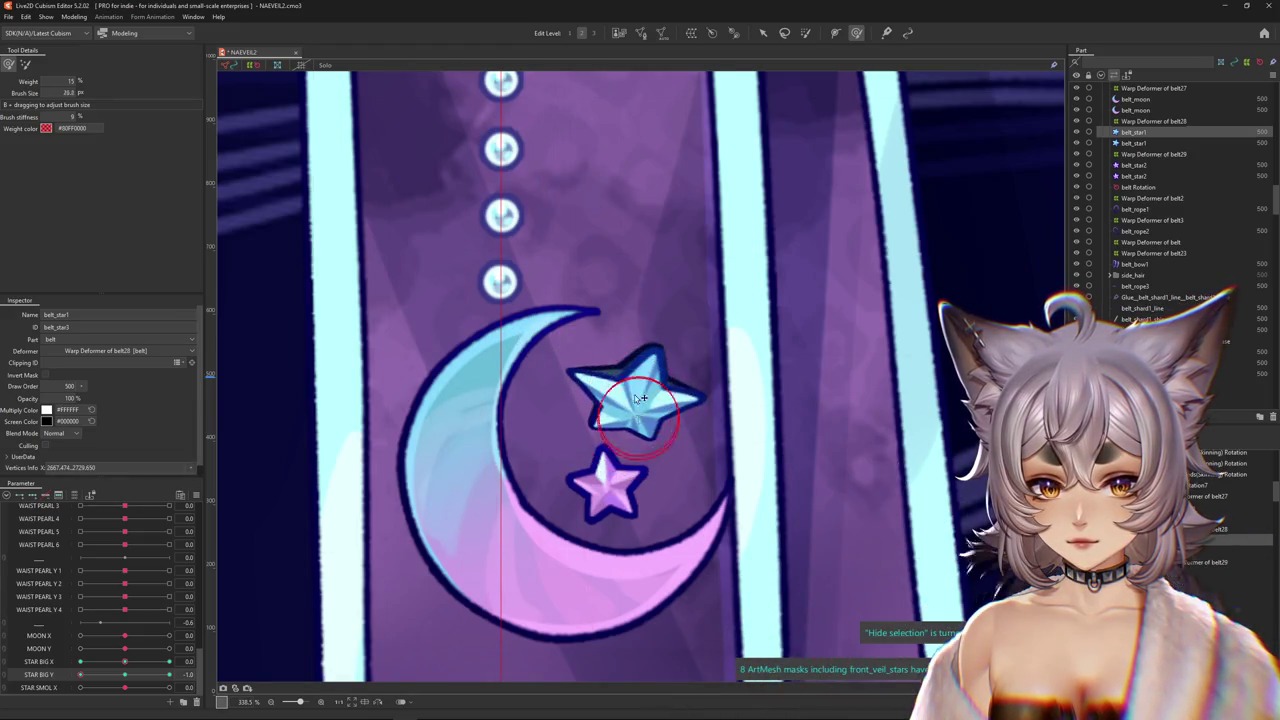
Brush the star's facets toward a tilted shape at STAR BIG Y -1.0.
{"action": "scroll", "coordinate": [640, 398], "scroll_direction": "up", "scroll_amount": 3}
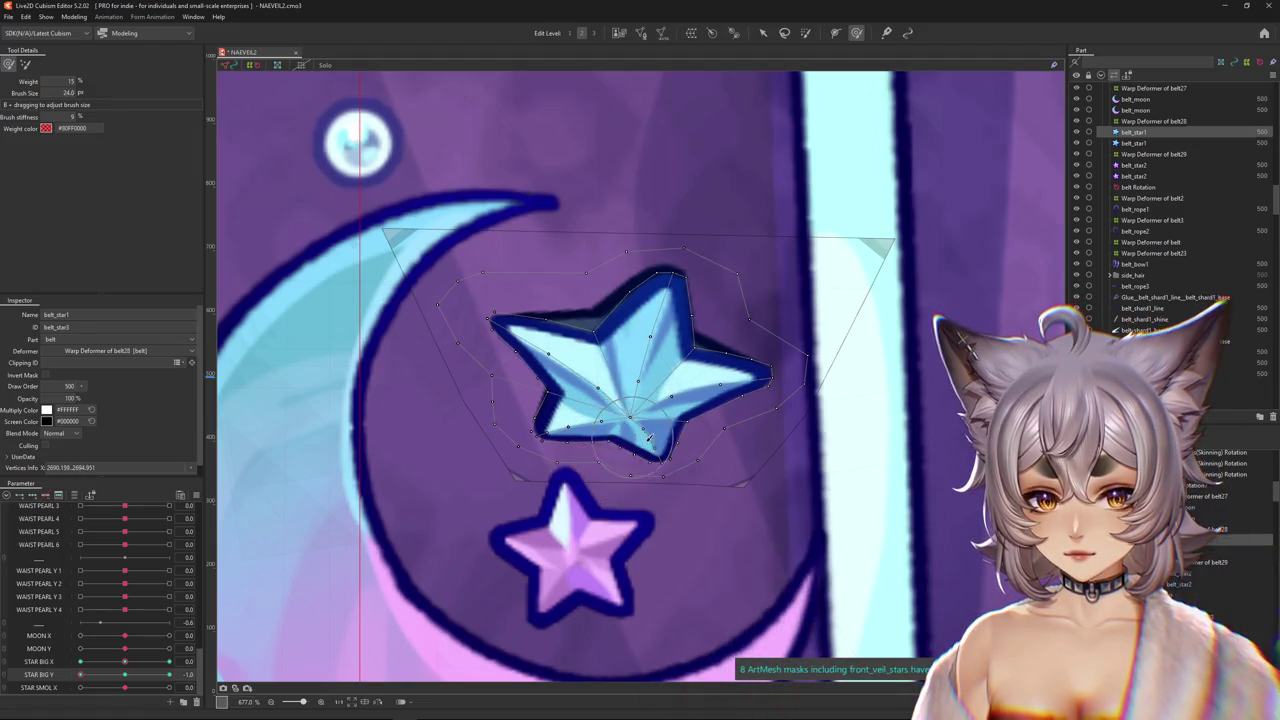
{"action": "left_click_drag", "start_coordinate": [657, 383], "coordinate": [555, 370]}
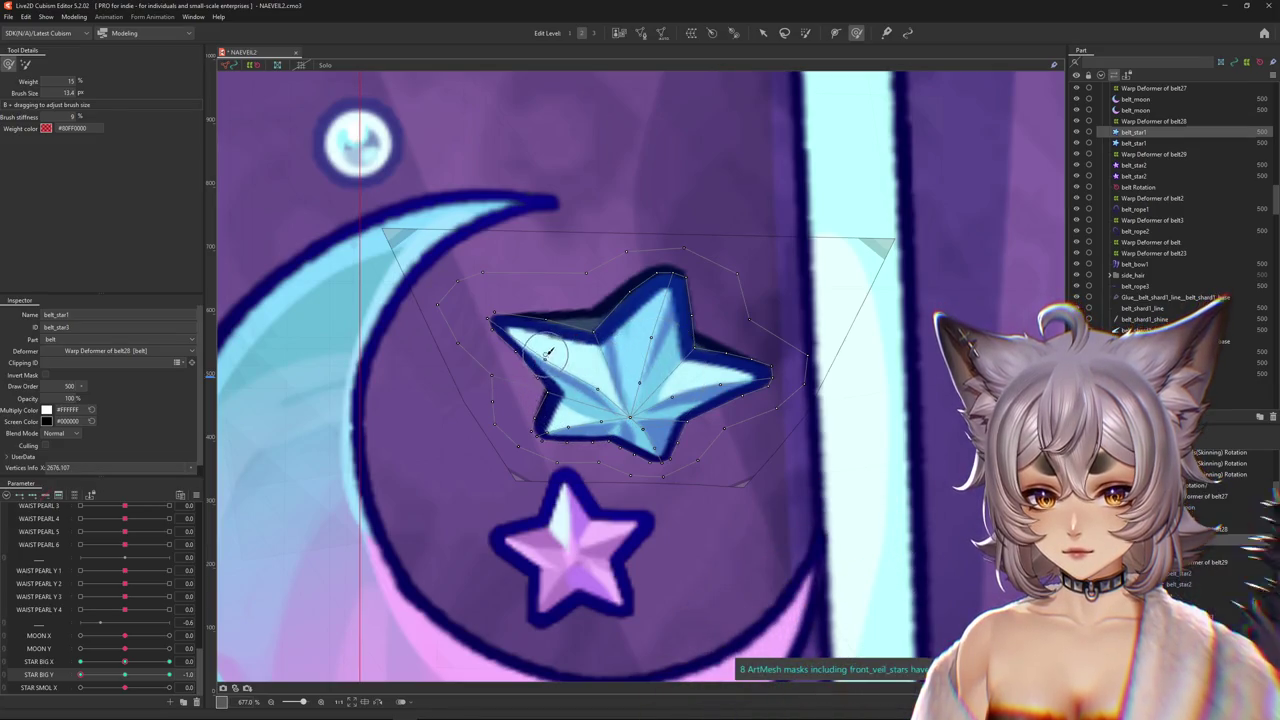
{"action": "left_click_drag", "start_coordinate": [588, 428], "coordinate": [708, 383]}
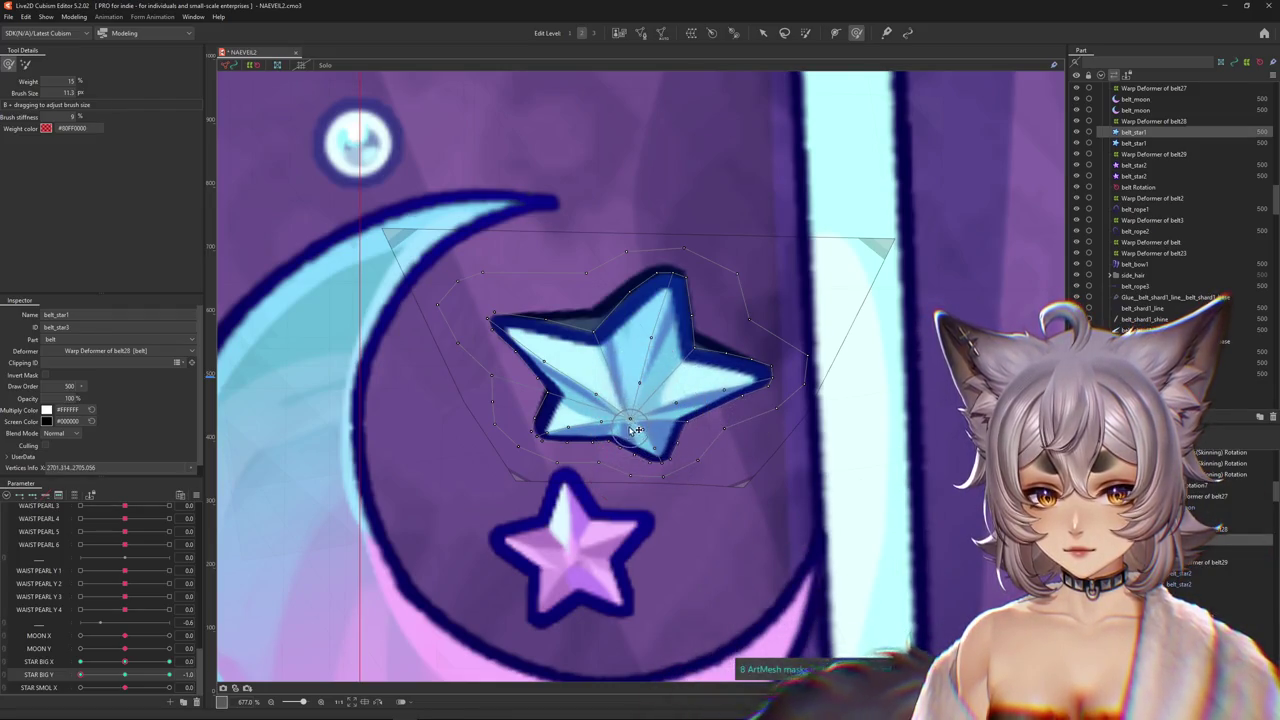
{"action": "left_click_drag", "start_coordinate": [641, 450], "coordinate": [637, 365]}
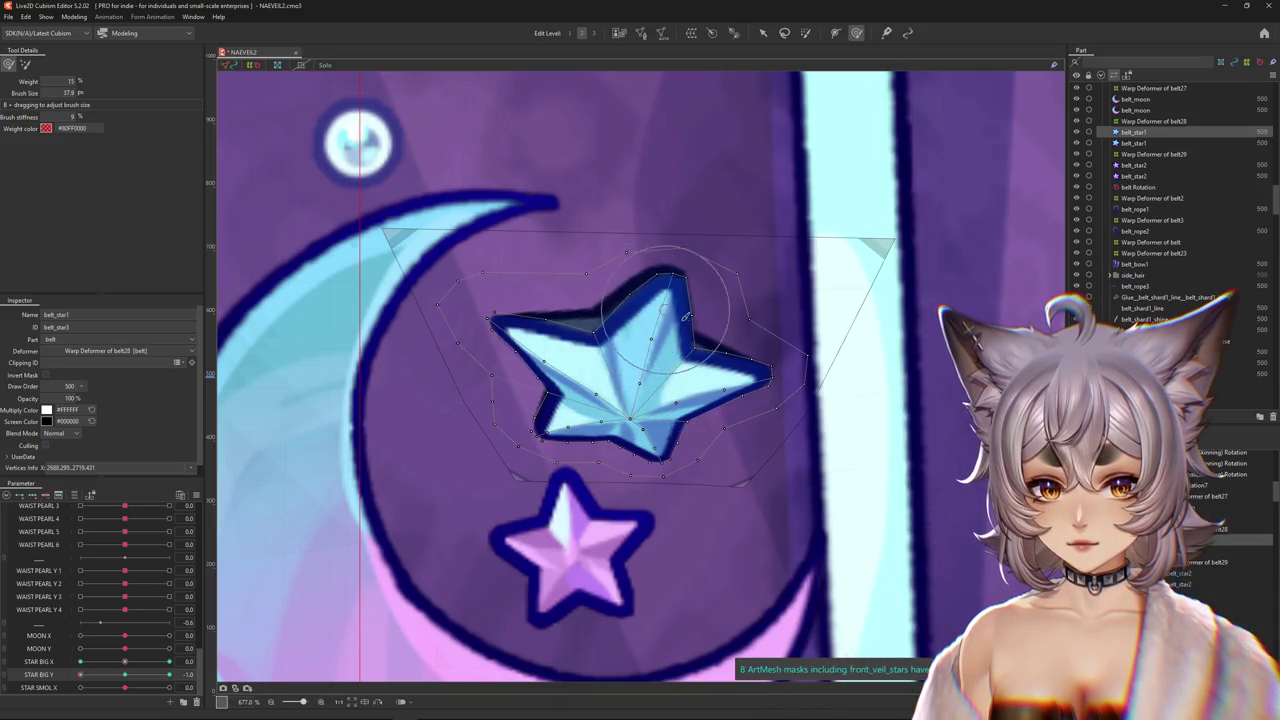
{"action": "scroll", "coordinate": [700, 338], "scroll_direction": "down", "scroll_amount": 3}
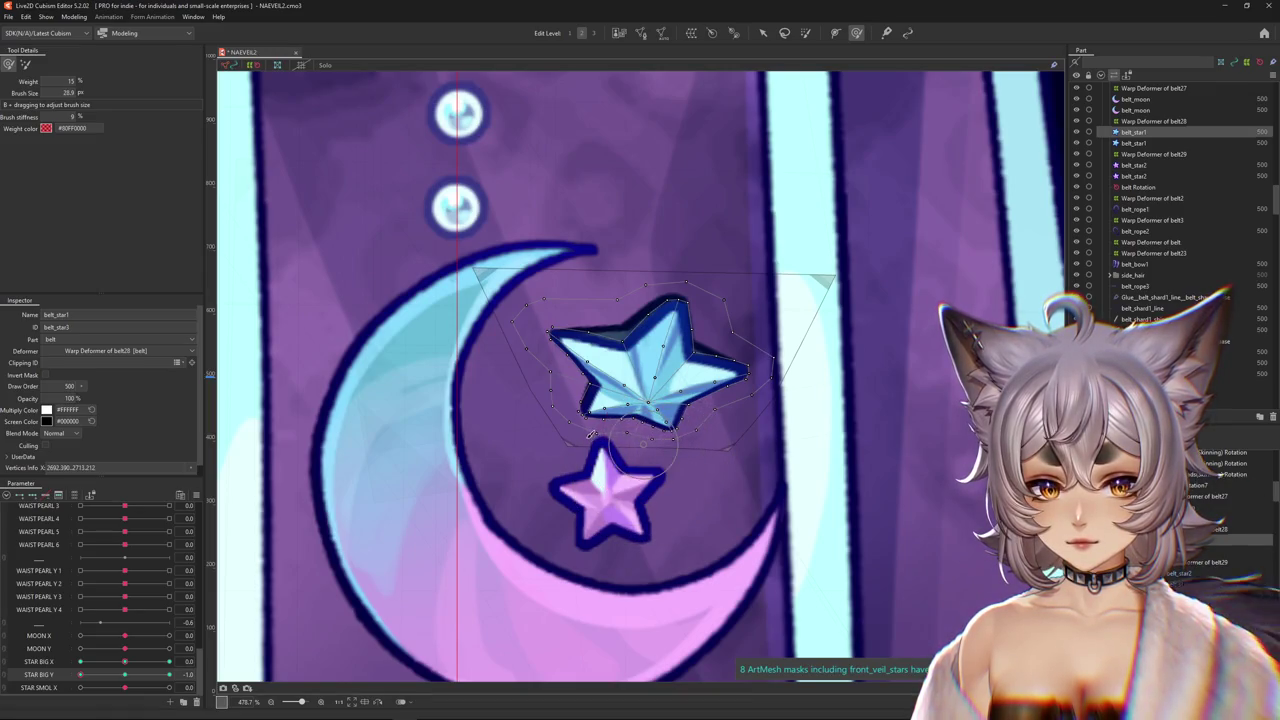
Continue brush-reshaping the star near its right arm.
{"action": "key", "text": "ctrl+h"}
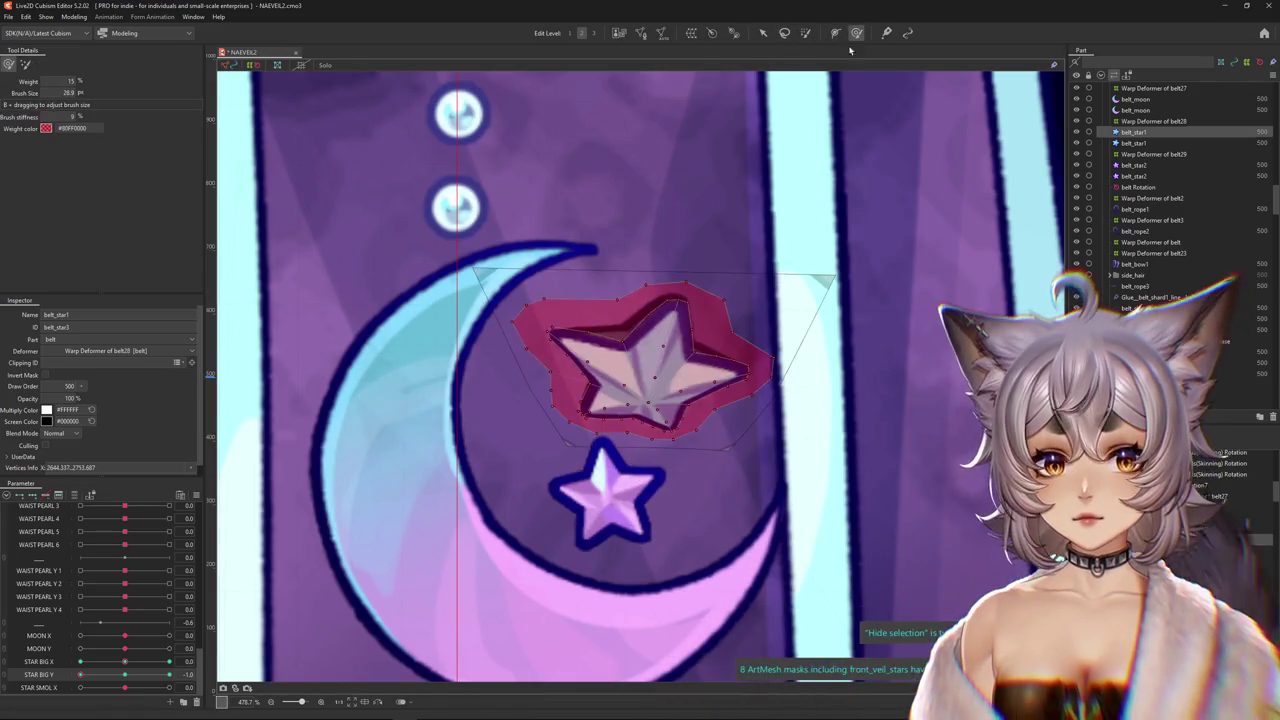
{"action": "mouse_move", "coordinate": [588, 370]}
{"action": "left_mouse_down"}
{"action": "mouse_move", "coordinate": [577, 373]}
{"action": "mouse_move", "coordinate": [640, 388]}
{"action": "left_mouse_up"}
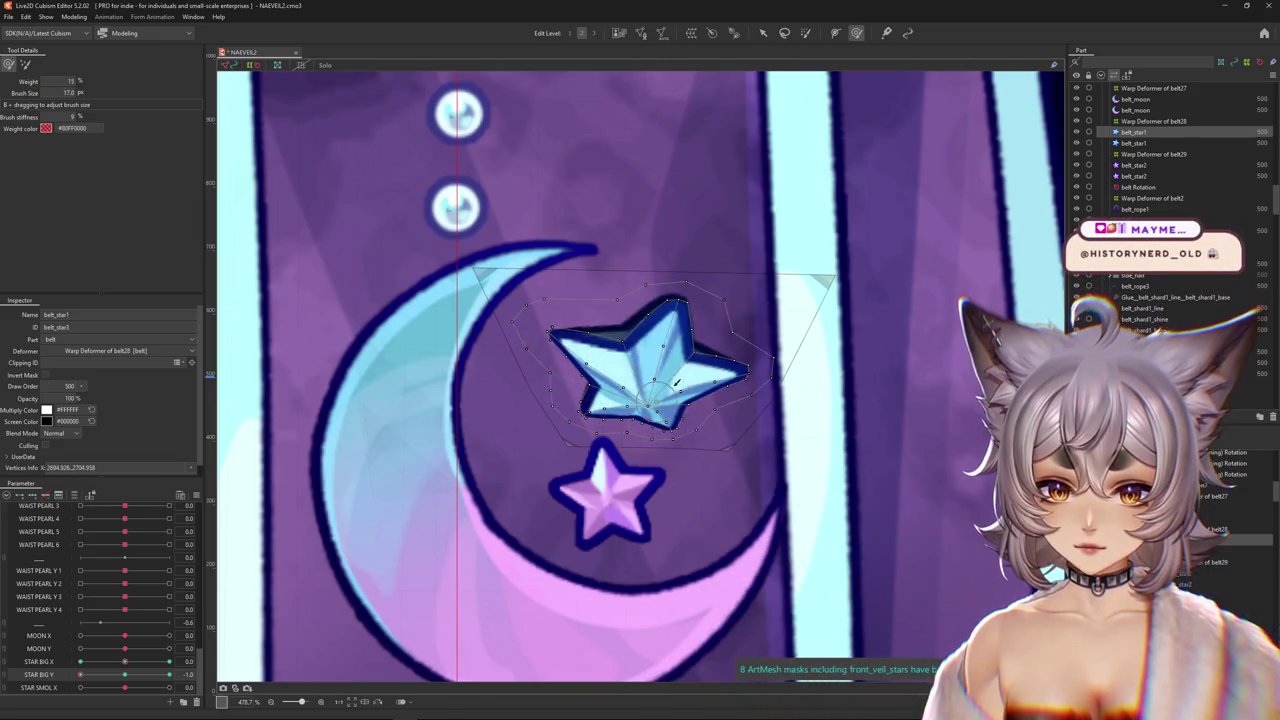
{"action": "left_click_drag", "start_coordinate": [693, 408], "coordinate": [764, 385]}
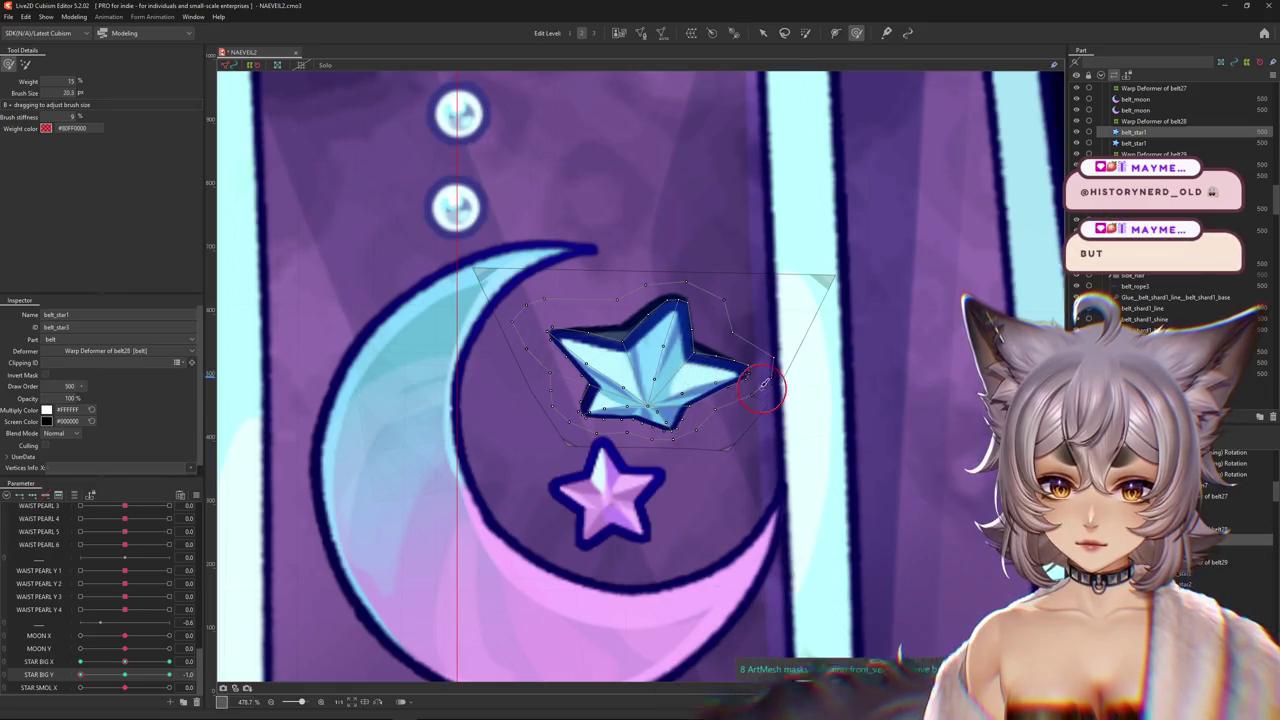
Zoom out and toggle the mesh overlay to compare the big star with the small pink star.
{"action": "key", "text": "ctrl+h"}
{"action": "scroll", "coordinate": [729, 414], "scroll_direction": "down", "scroll_amount": 1}
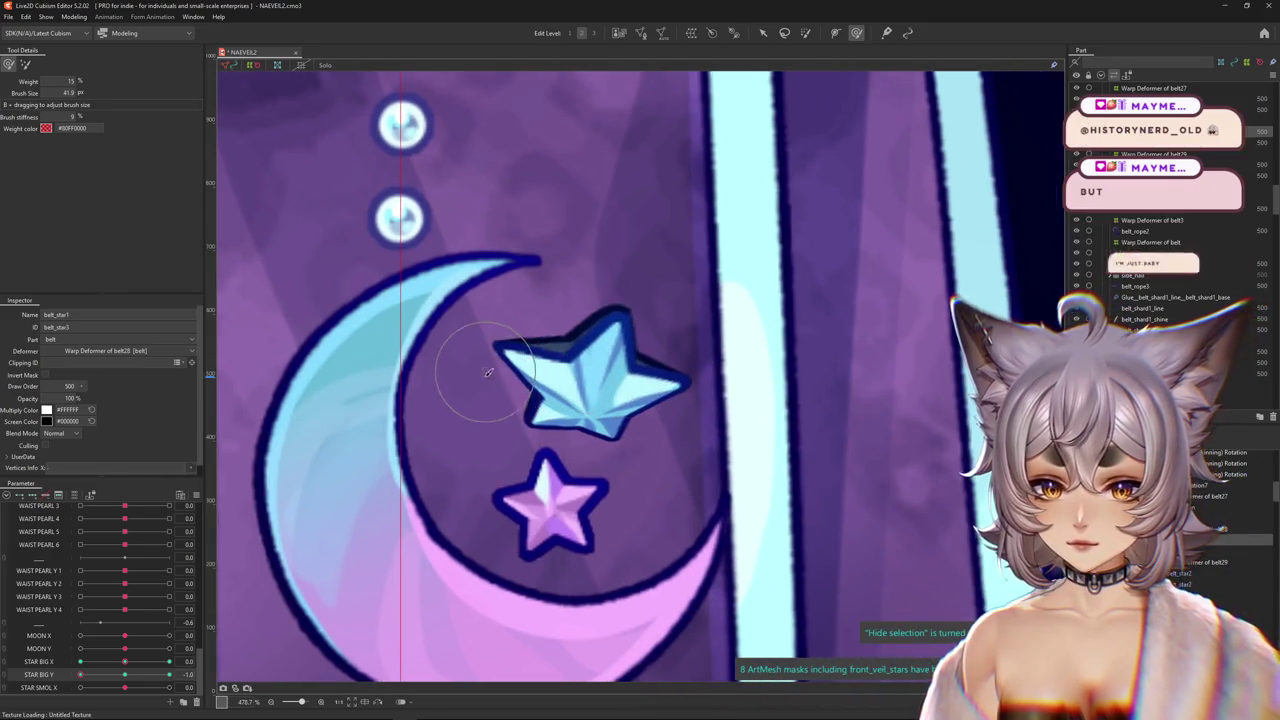
{"action": "scroll", "coordinate": [486, 350], "scroll_direction": "down", "scroll_amount": 1}
{"action": "scroll", "coordinate": [541, 432], "scroll_direction": "up", "scroll_amount": 1}
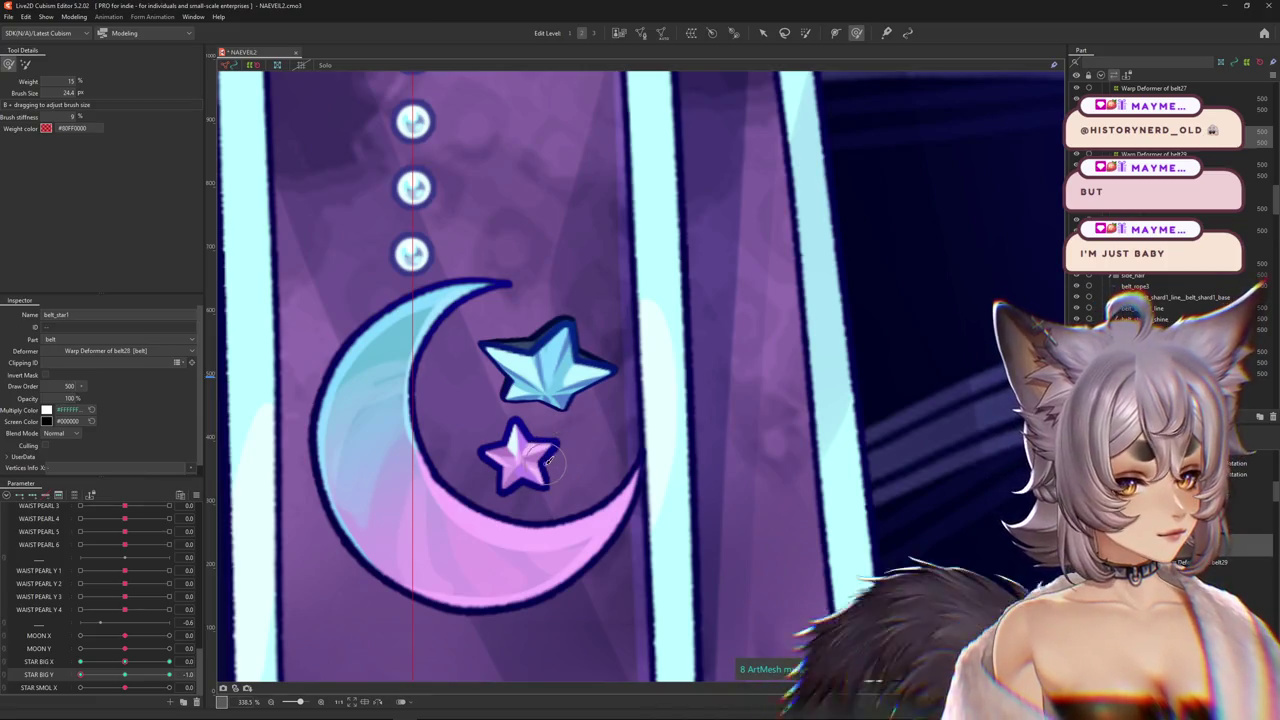
{"action": "key", "text": "ctrl+h"}
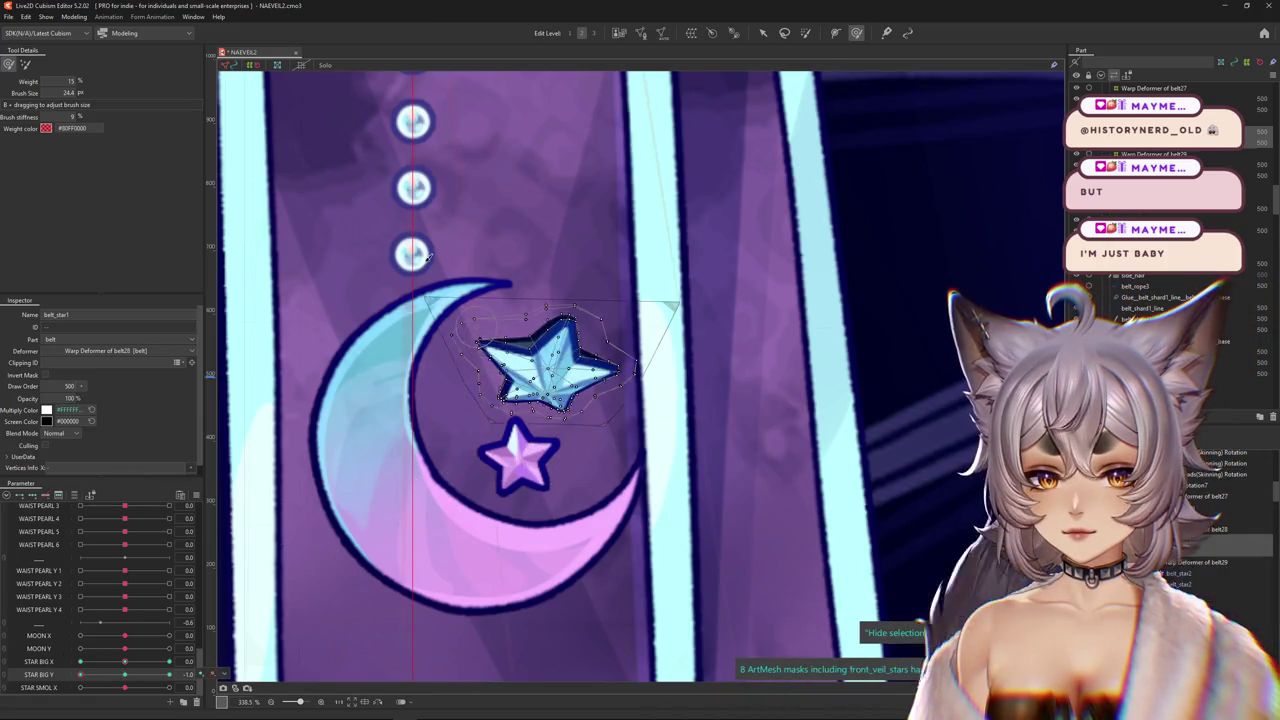
{"action": "left_click_drag", "start_coordinate": [428, 258], "coordinate": [462, 330]}
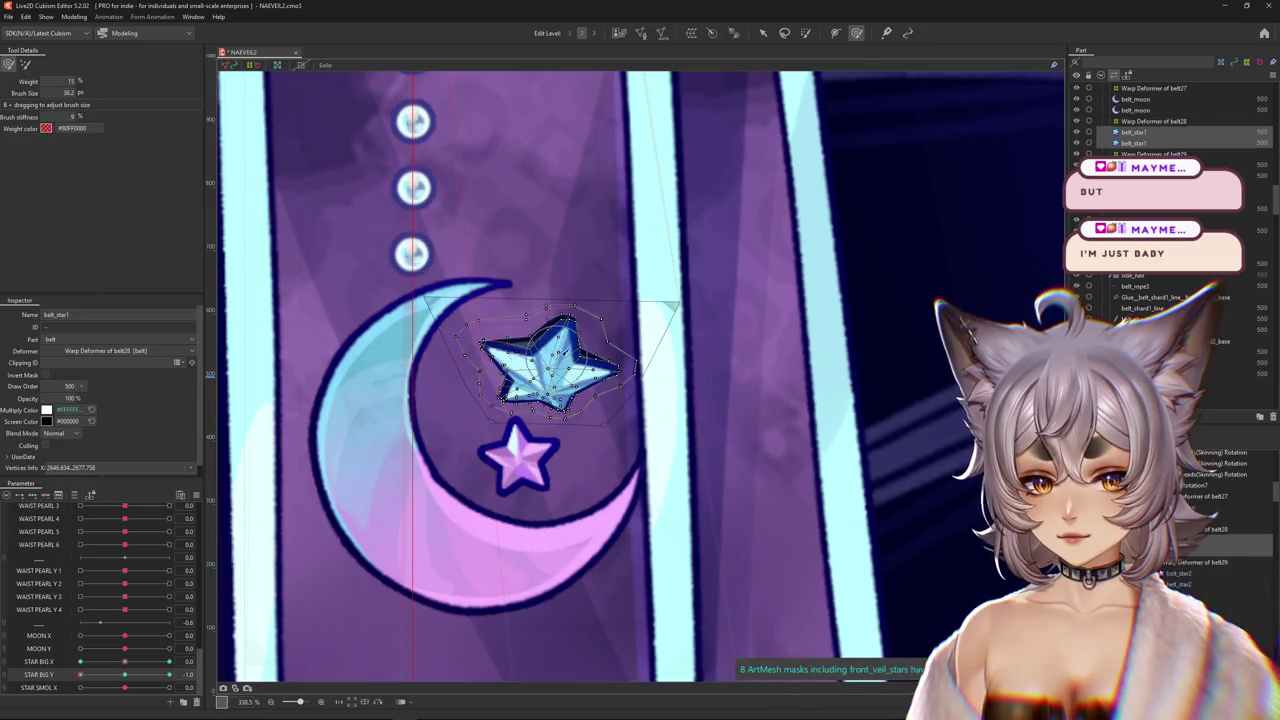
{"action": "key", "text": "ctrl+h"}
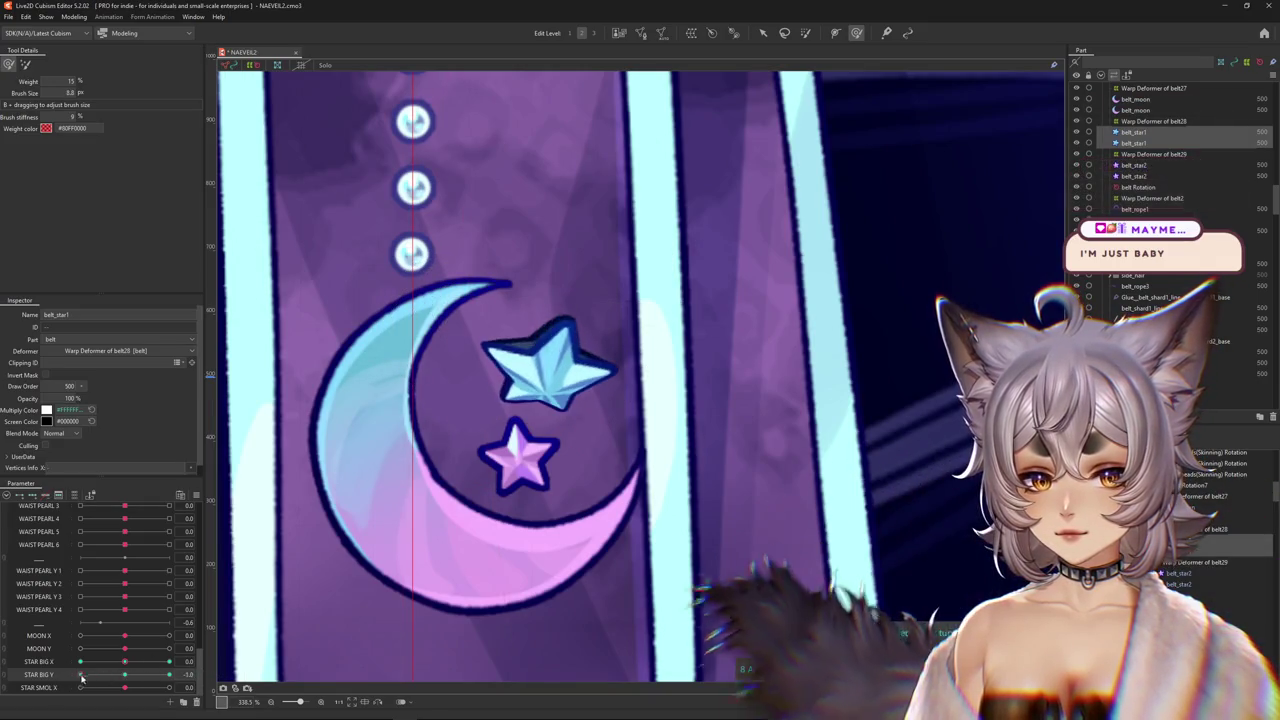
Compare the big star at STAR BIG Y 0 and -1.0.
{"action": "key", "text": "ctrl+h"}
{"action": "scroll", "coordinate": [628, 408], "scroll_direction": "up", "scroll_amount": 2}
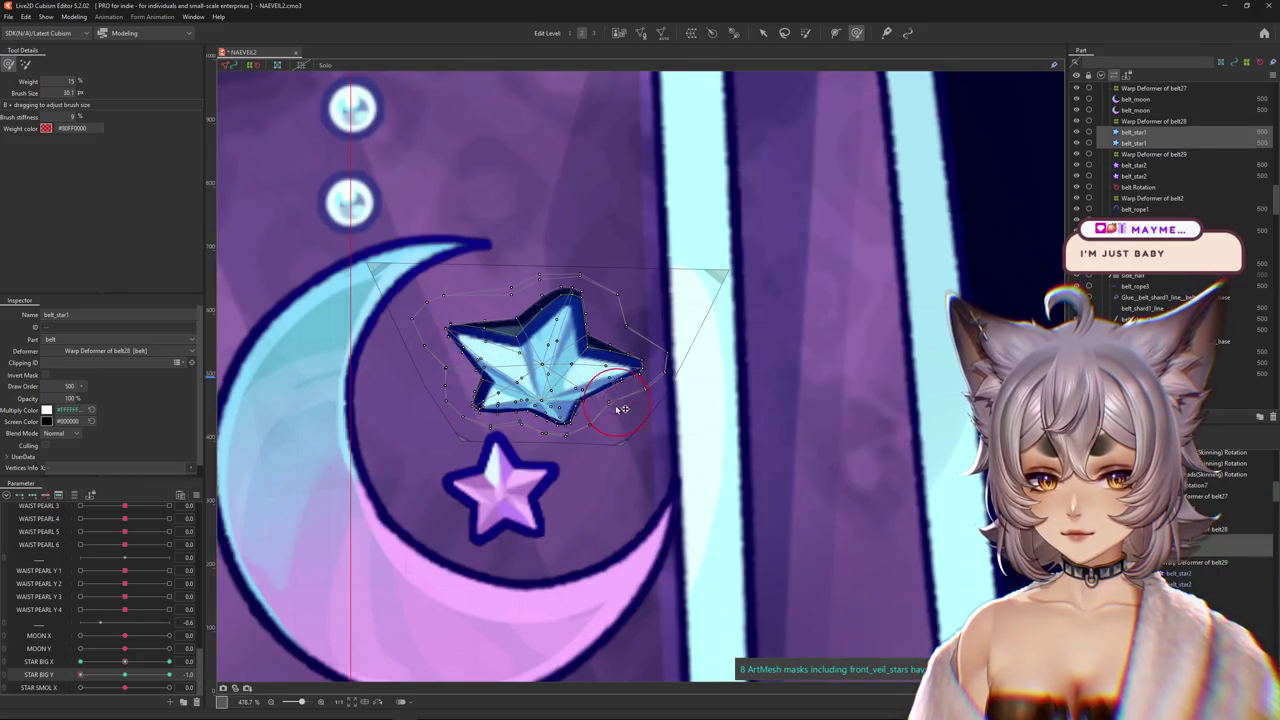
{"action": "left_click", "coordinate": [125, 675]}
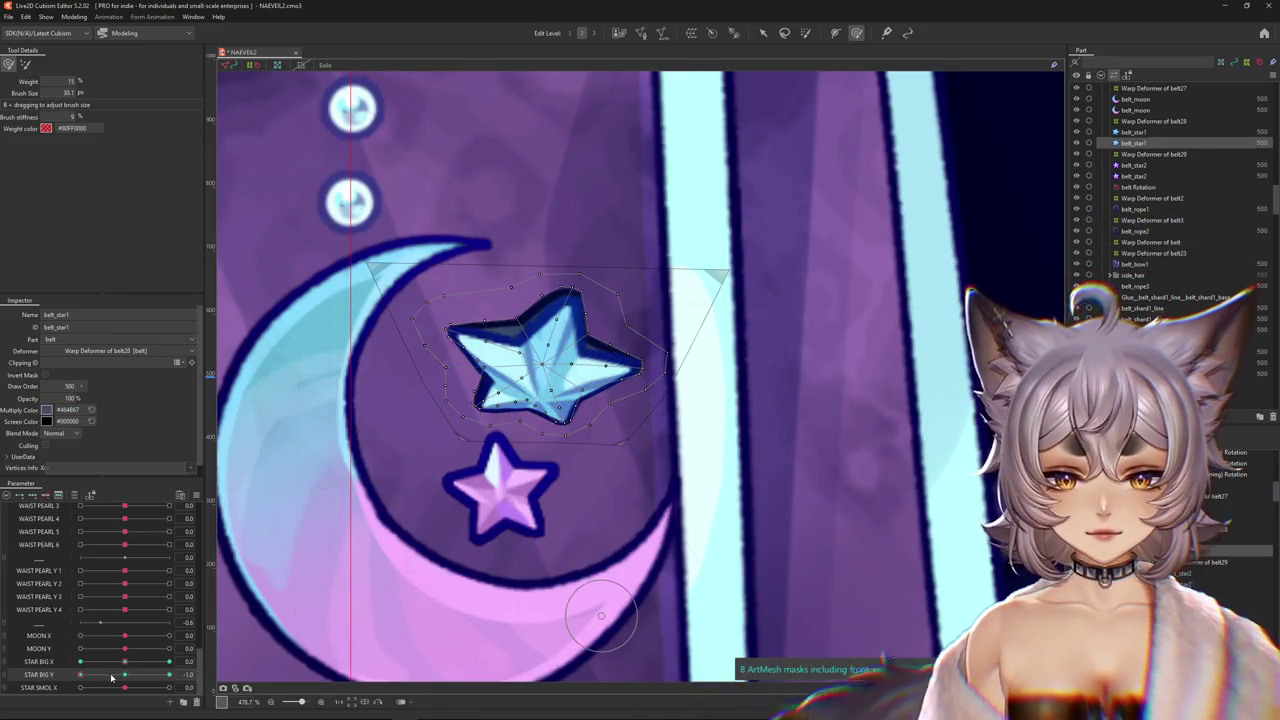
{"action": "left_click", "coordinate": [80, 675]}
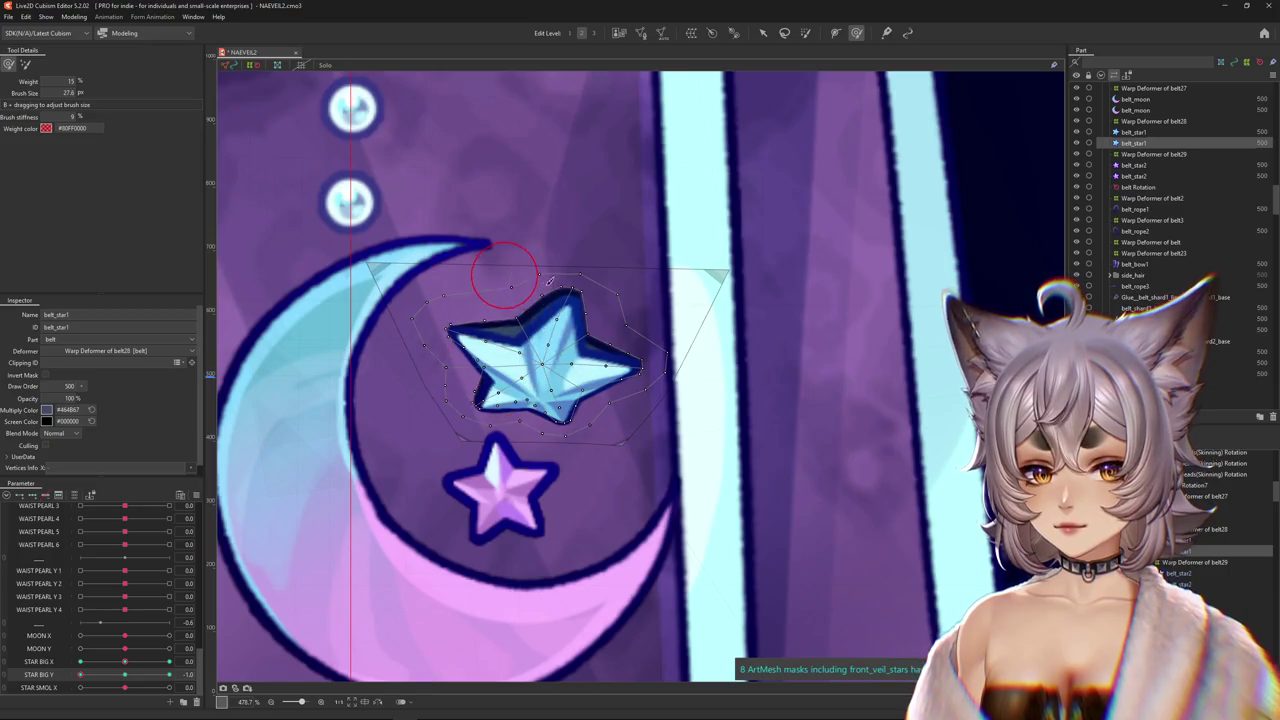
Reshape the star's top point and upper-left edge with the Deform Brush.
{"action": "left_click_drag", "start_coordinate": [505, 276], "coordinate": [543, 300]}
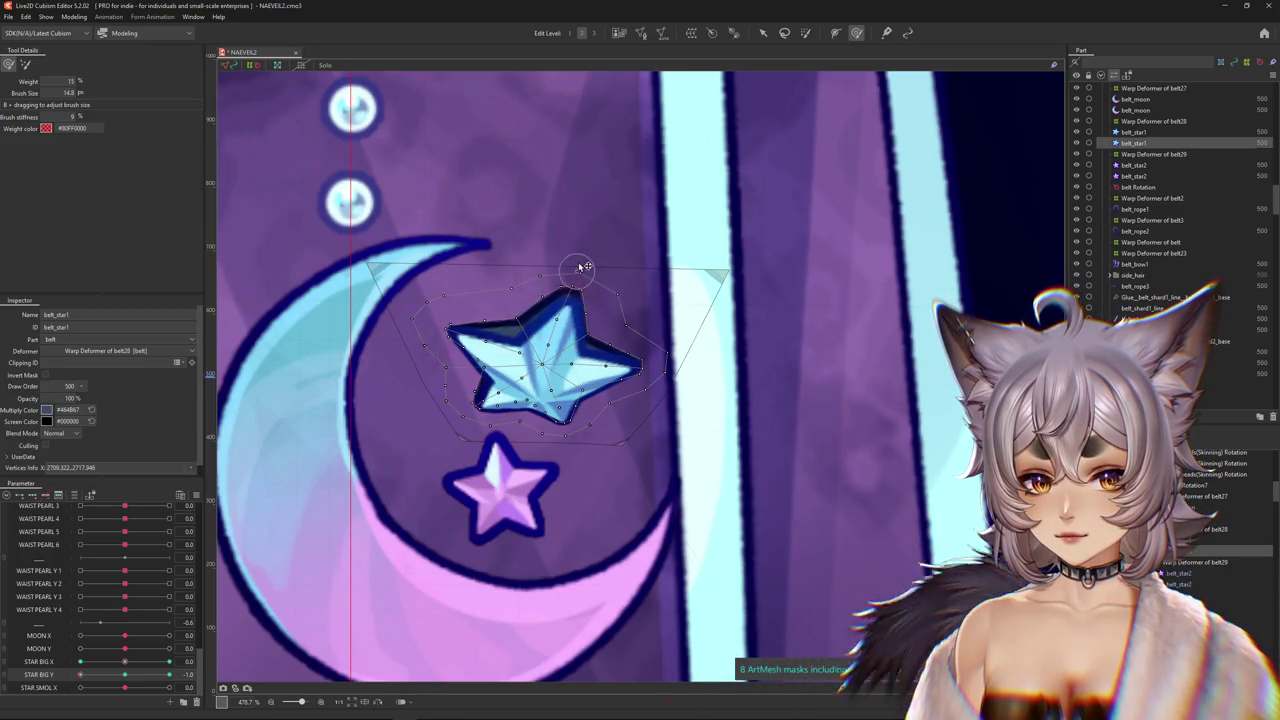
{"action": "left_click_drag", "start_coordinate": [584, 341], "coordinate": [567, 296]}
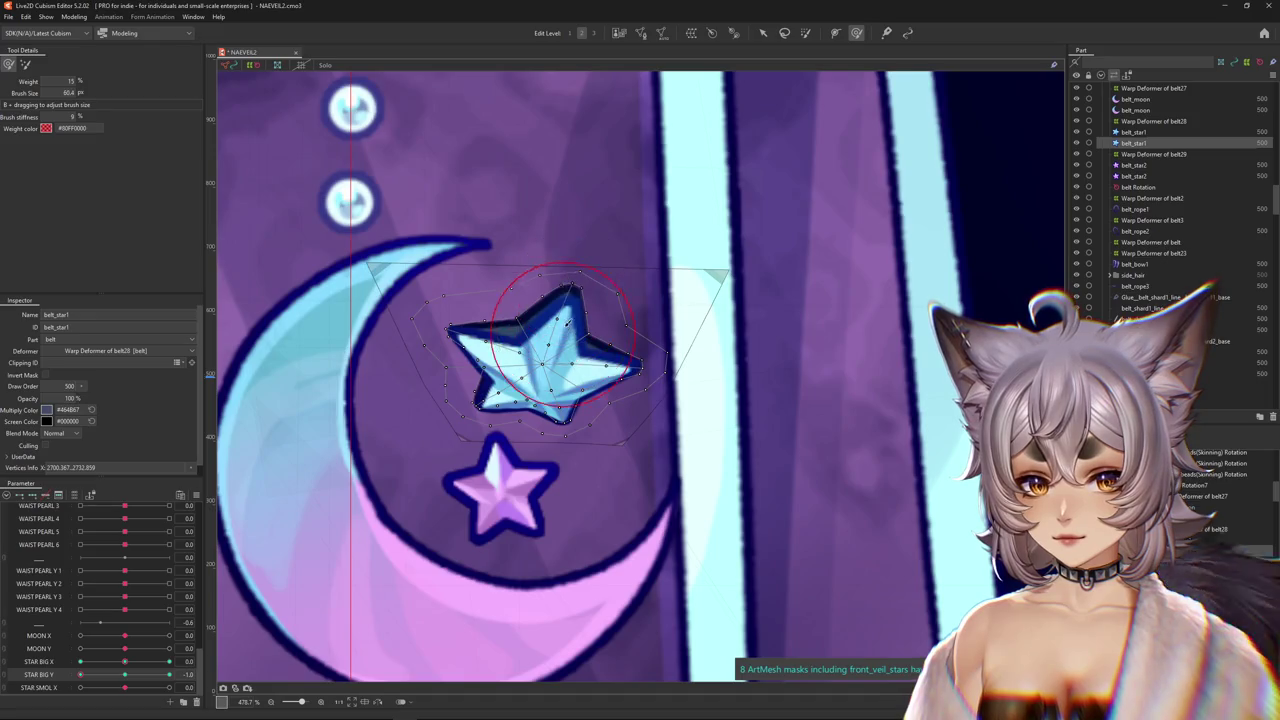
{"action": "left_click_drag", "start_coordinate": [567, 296], "coordinate": [632, 320]}
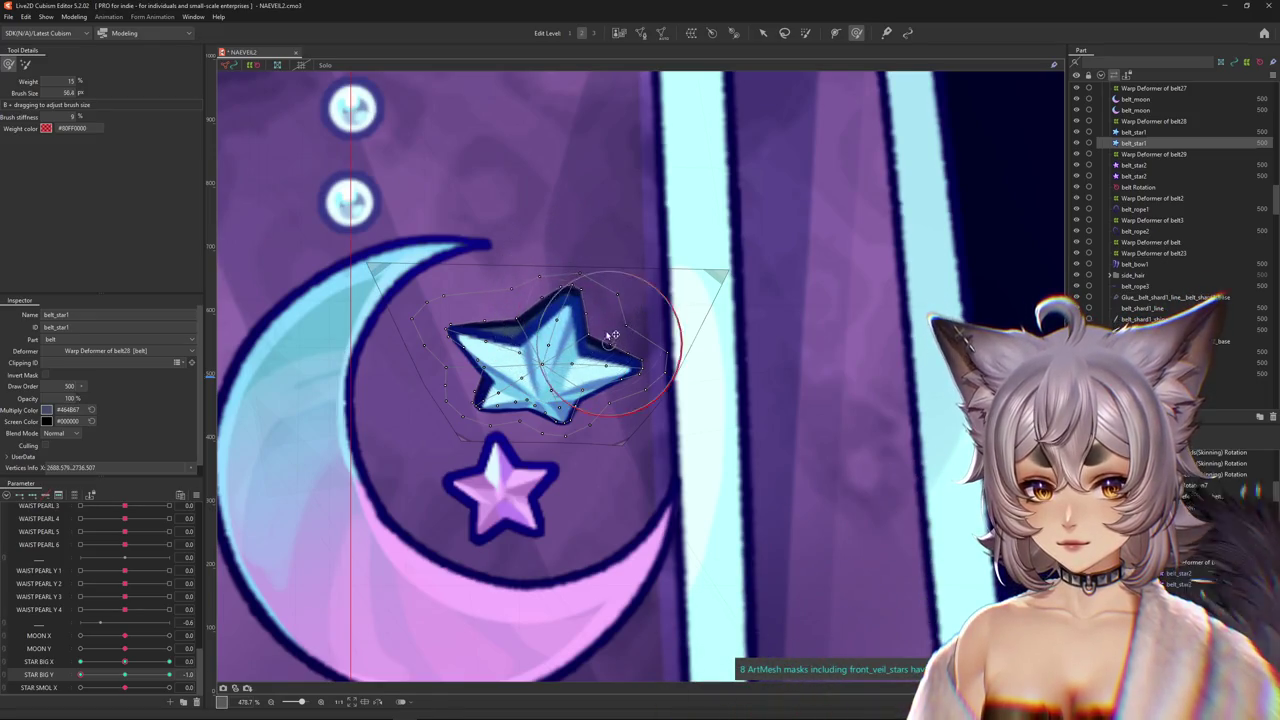
{"action": "key", "text": "ctrl+h"}
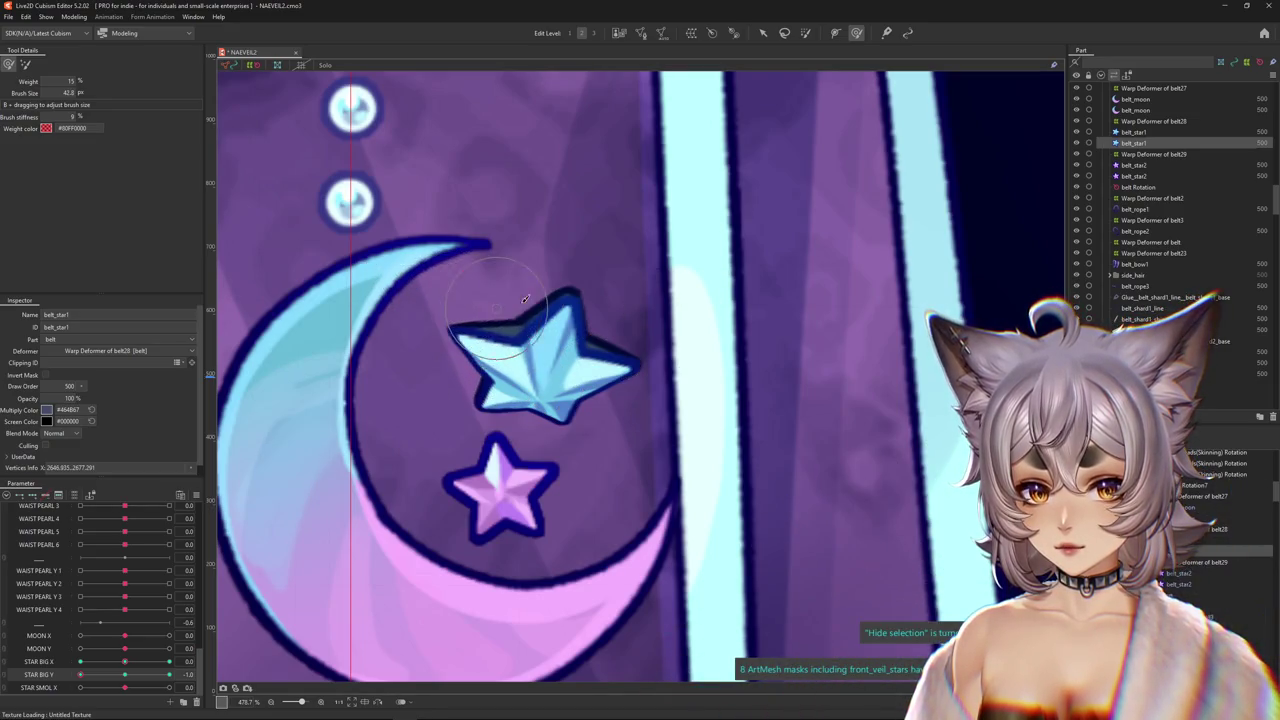
{"action": "left_click_drag", "start_coordinate": [590, 322], "coordinate": [604, 322]}
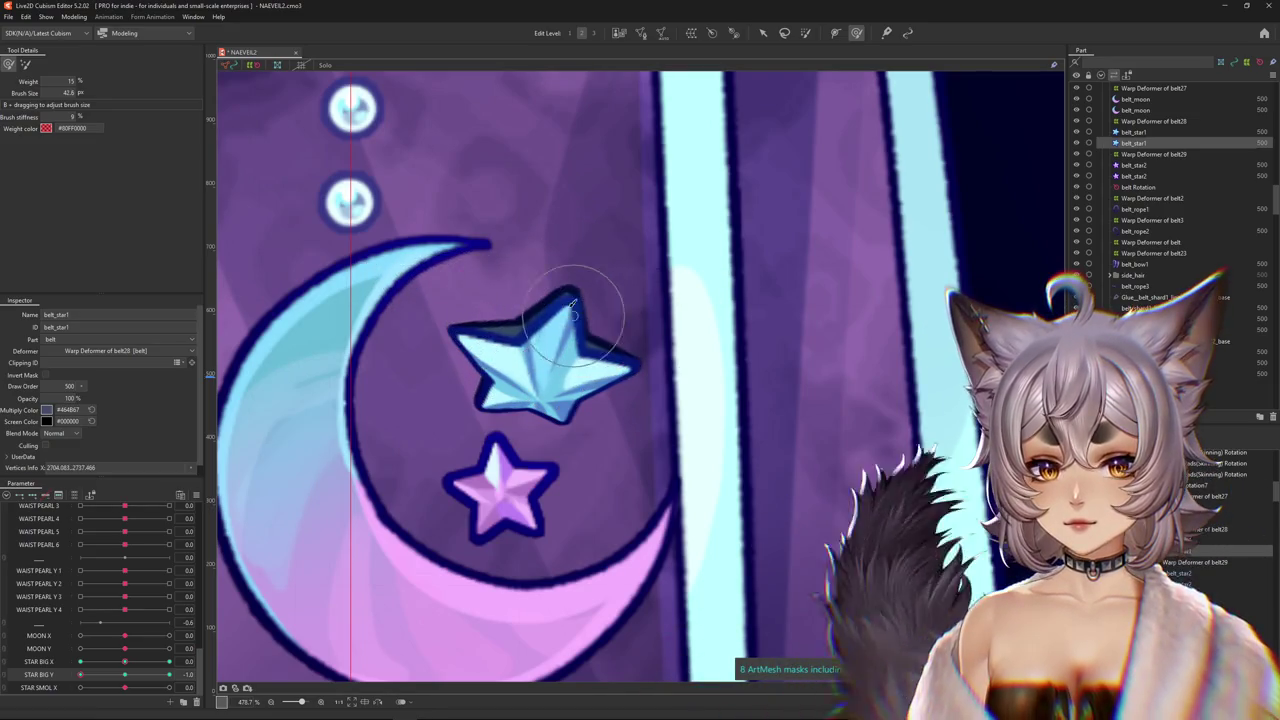
Select belt_star3 and fine-tune the brush over the star's centre.
{"action": "left_click", "coordinate": [520, 340]}
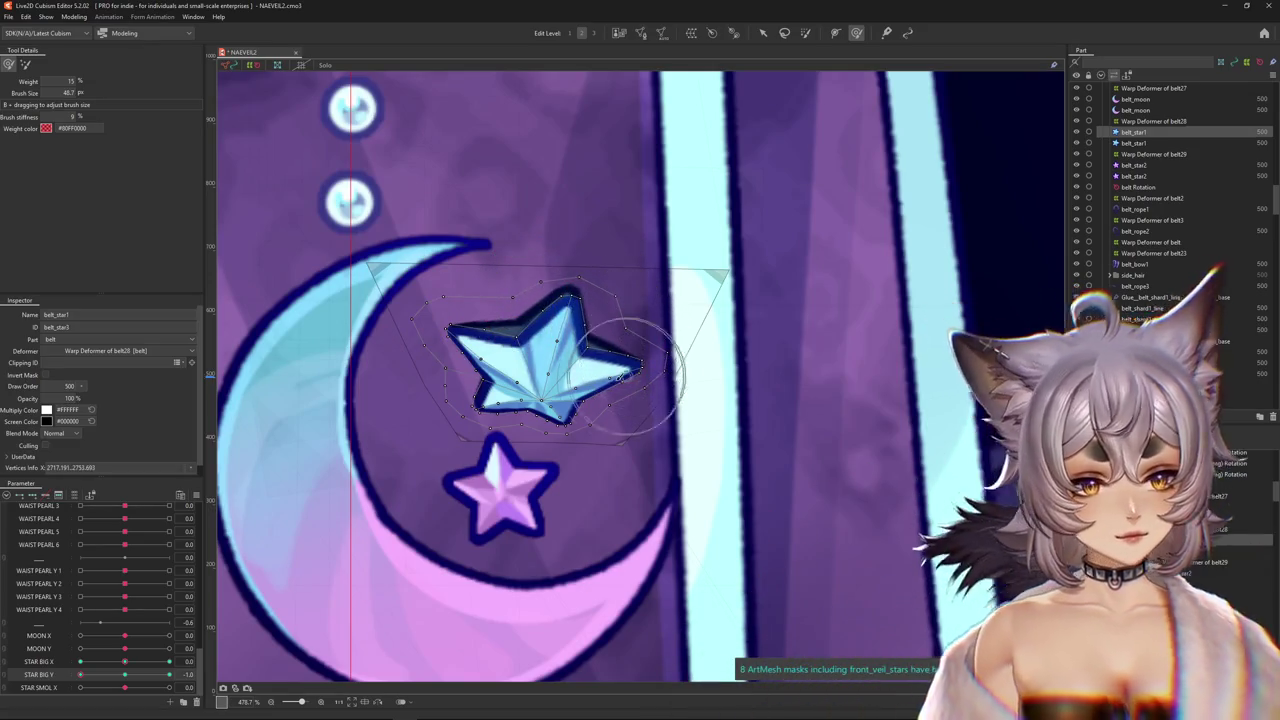
{"action": "left_click_drag", "start_coordinate": [625, 375], "coordinate": [550, 395]}
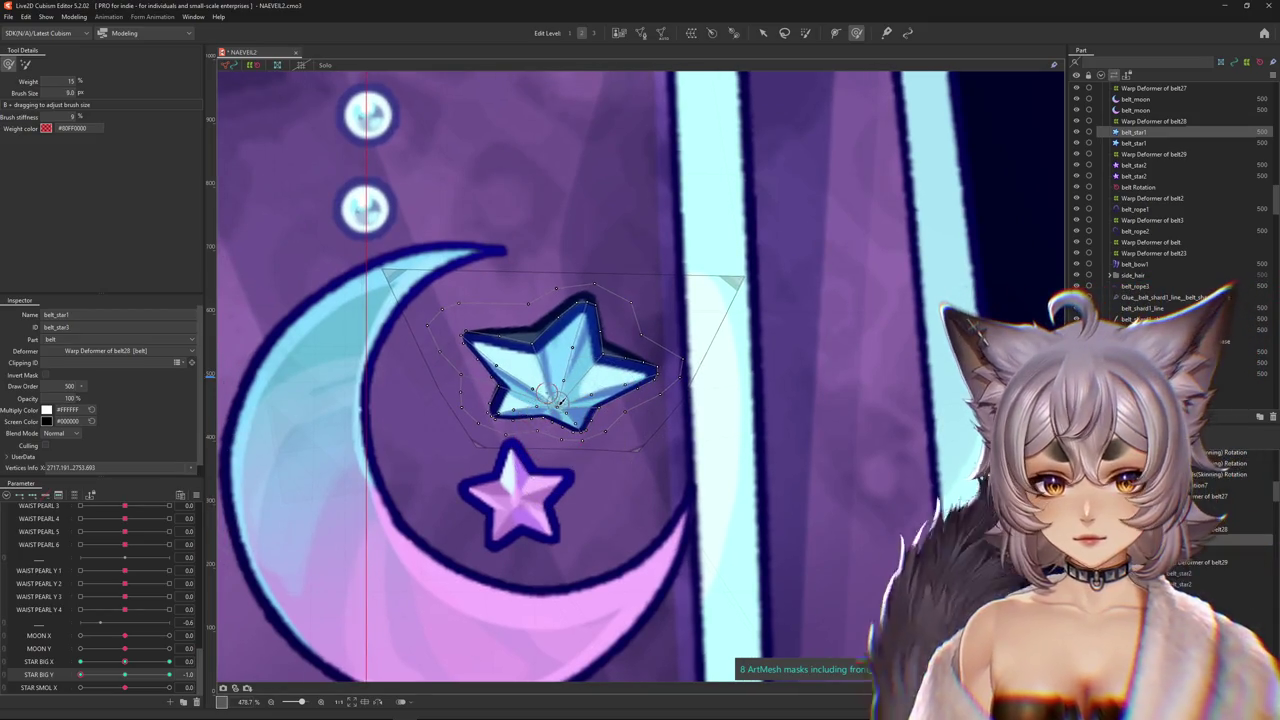
{"action": "left_click_drag", "start_coordinate": [550, 395], "coordinate": [573, 384]}
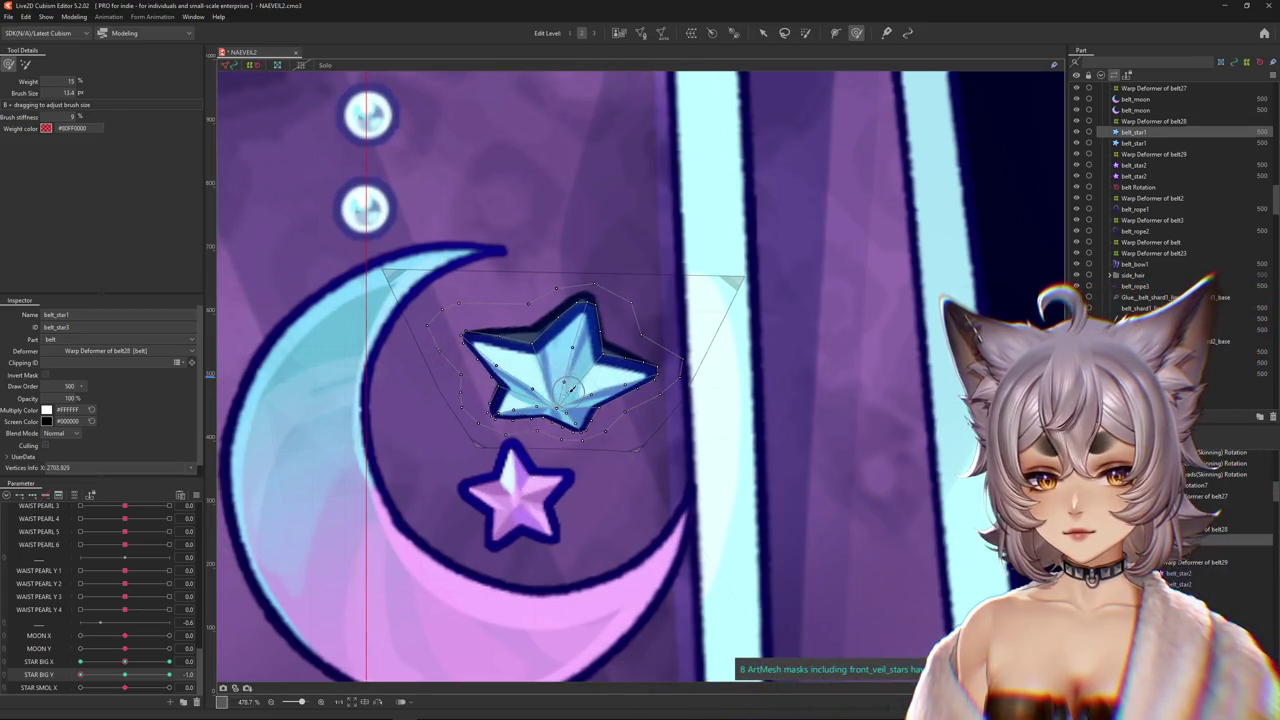